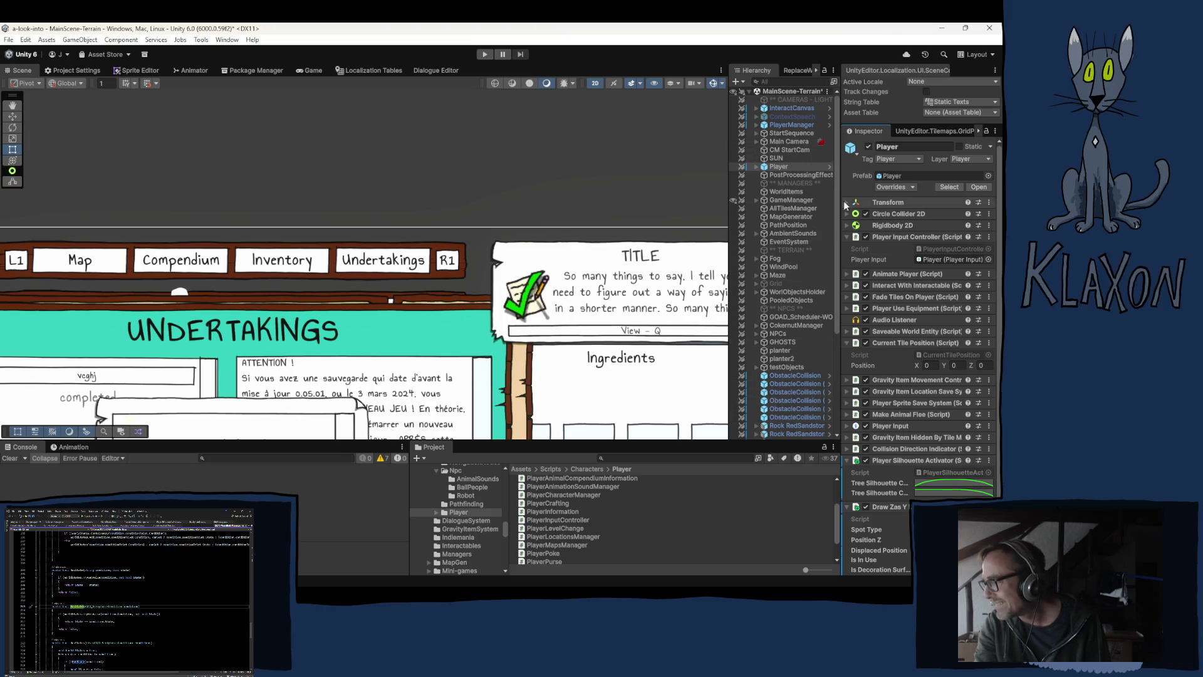
Inspect GameManager's components, then switch to UIScreenManager.cs in Visual Studio
{"action": "left_click", "coordinate": [785, 198]}
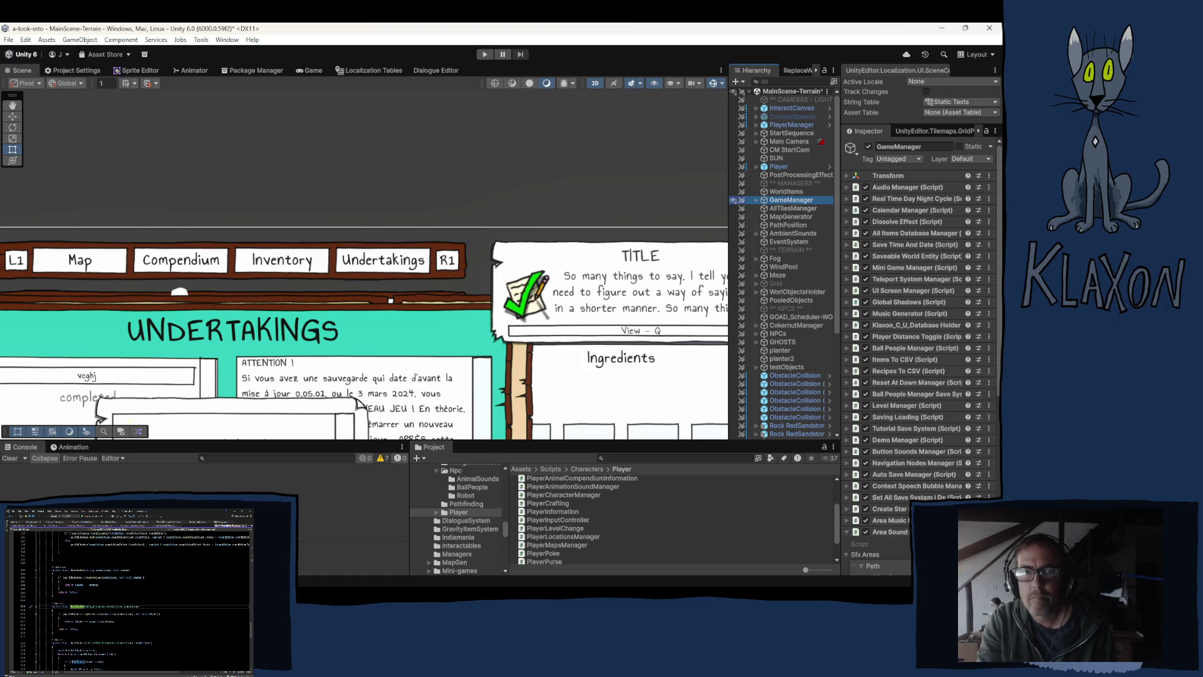
{"action": "left_click", "coordinate": [228, 55]}
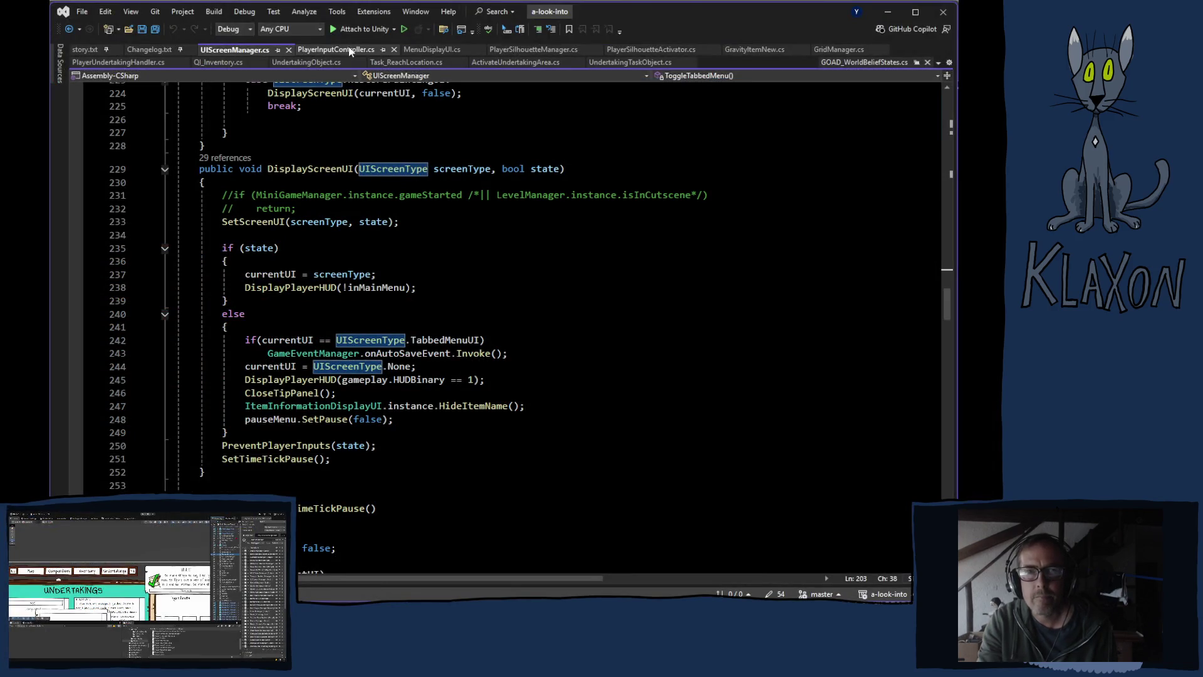
Make the mapActive condition field in MenuDisplayUI.cs public and save the script
{"action": "left_click", "coordinate": [432, 50]}
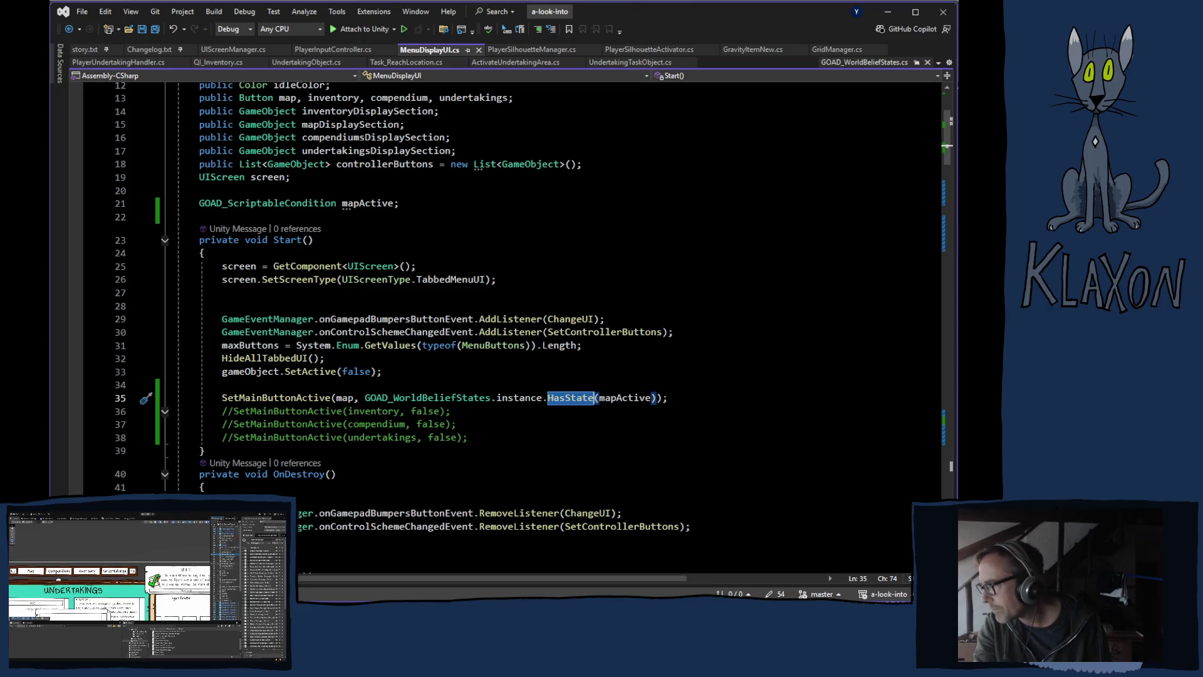
{"action": "key", "text": "alt+Tab"}
{"action": "scroll", "coordinate": [808, 333], "scroll_direction": "down", "scroll_amount": 5}
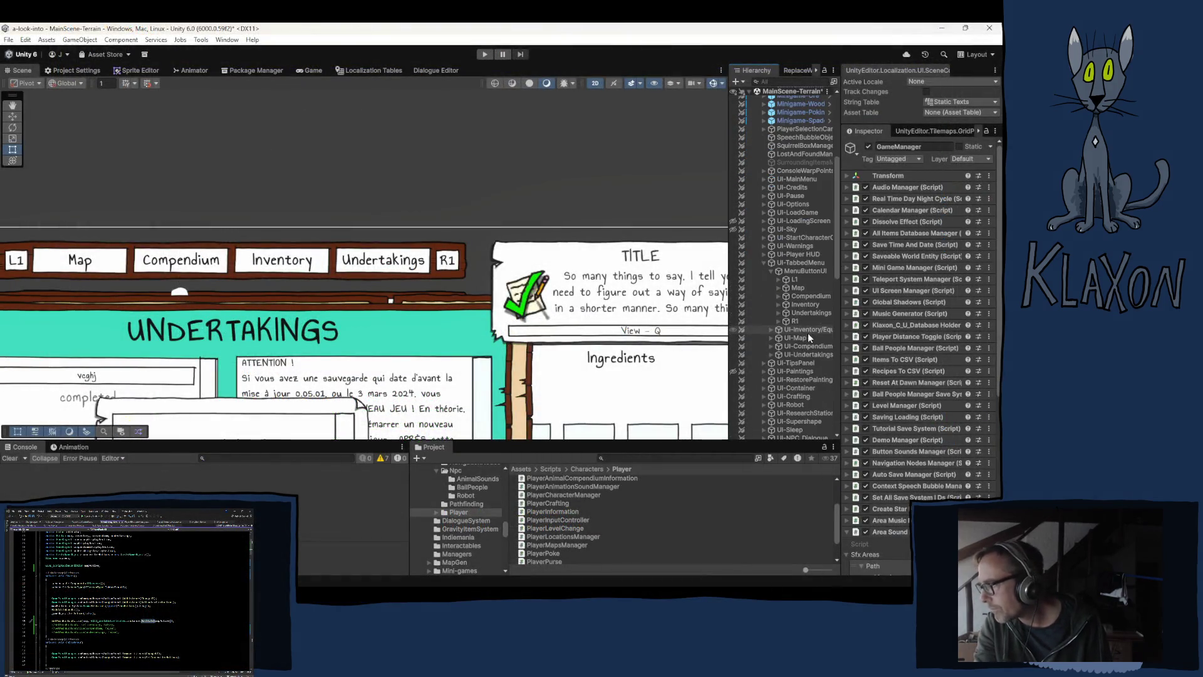
{"action": "left_click", "coordinate": [790, 263]}
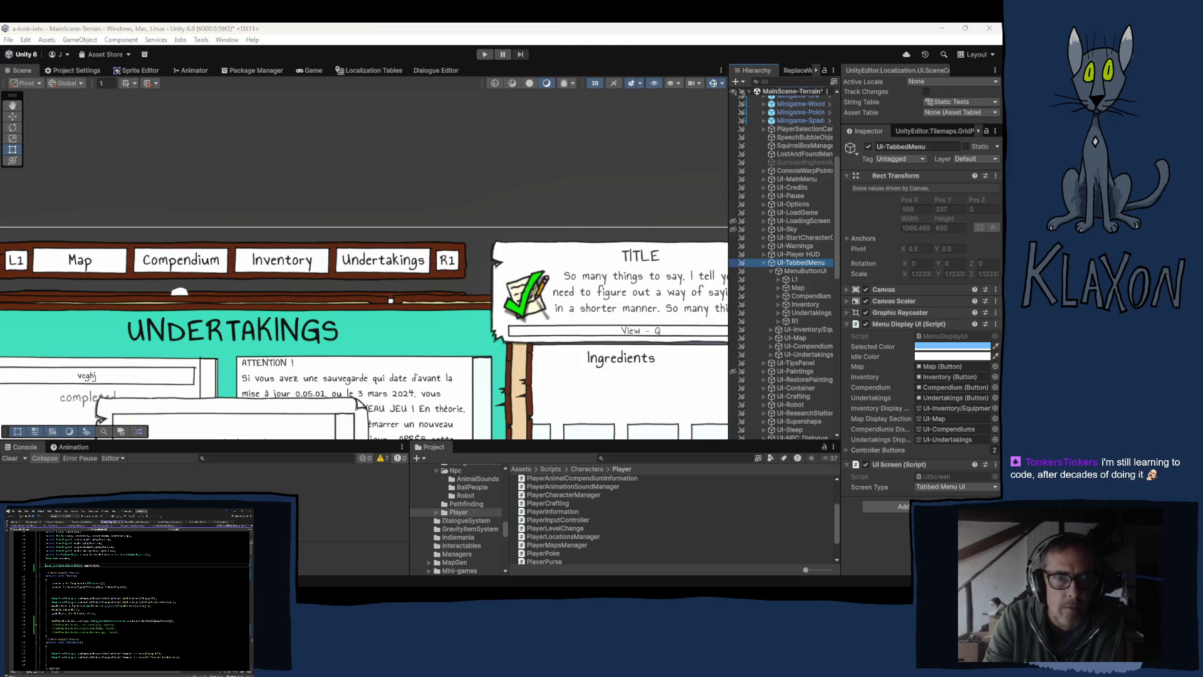
{"action": "key", "text": "alt+Tab"}
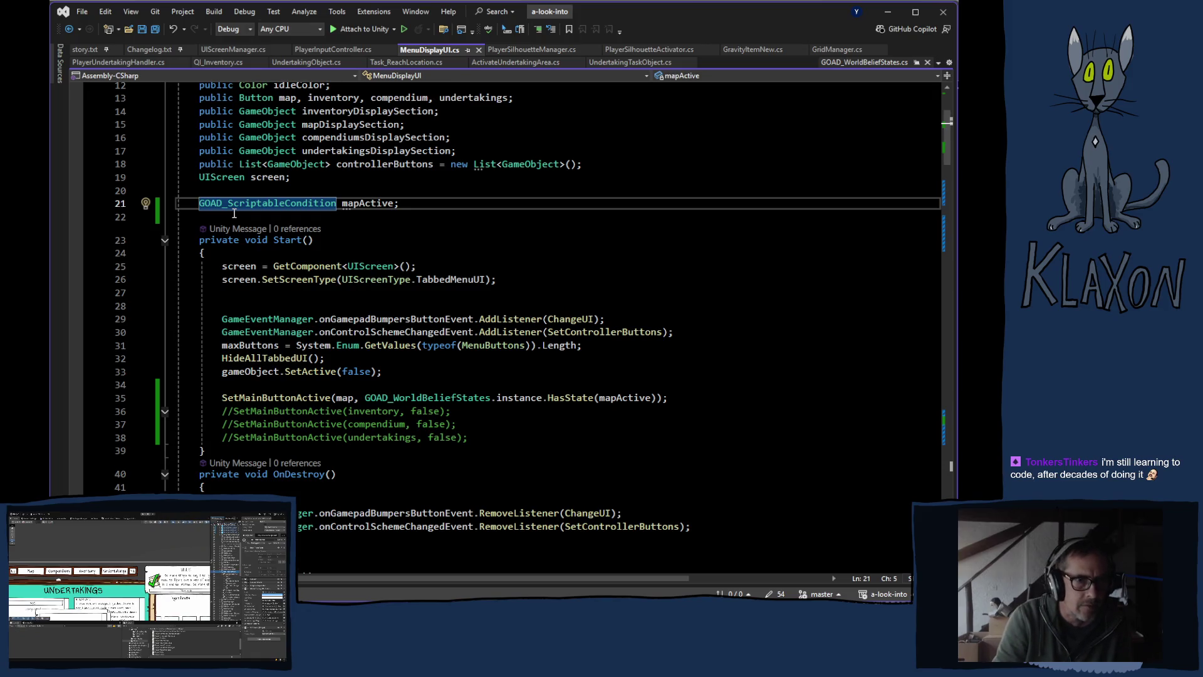
{"action": "type", "text": "public"}
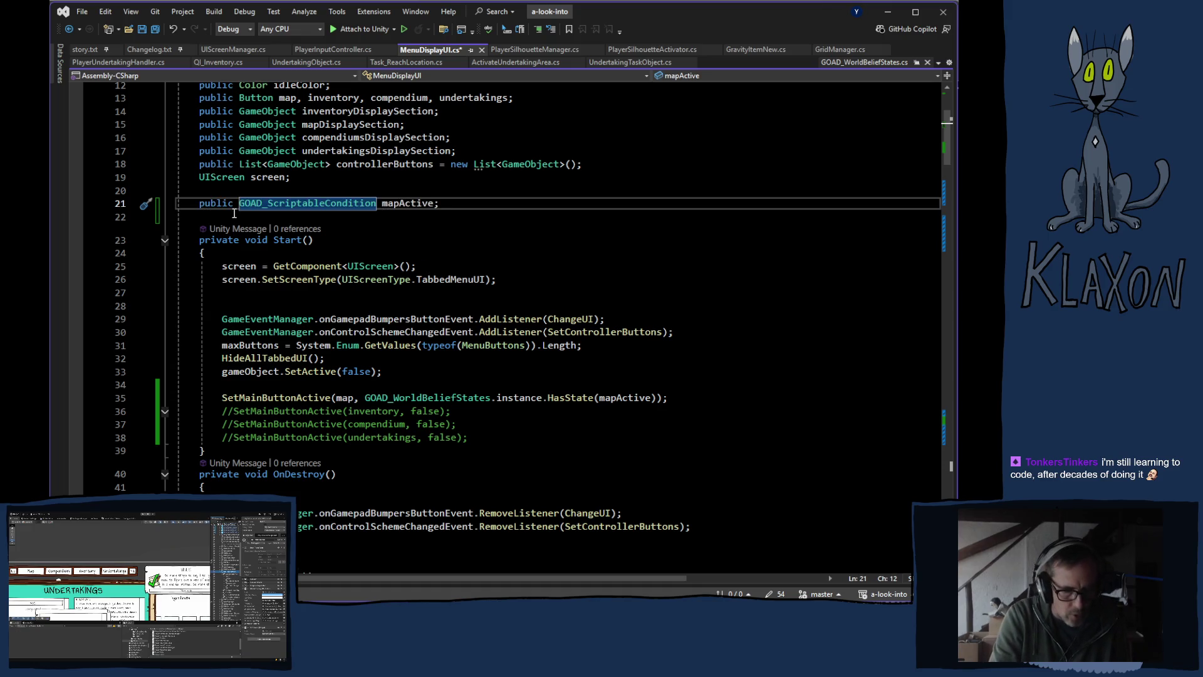
{"action": "key", "text": "ctrl+s"}
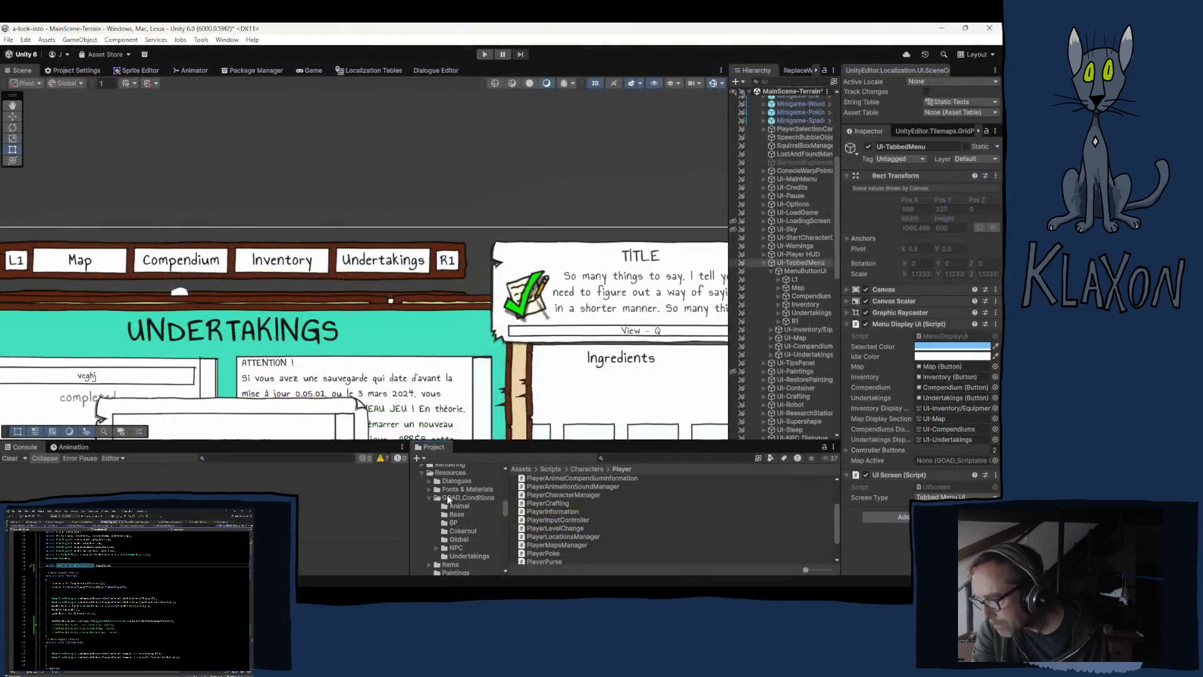
Open the Global conditions folder and select the Exists-True condition asset
{"action": "left_click", "coordinate": [459, 539]}
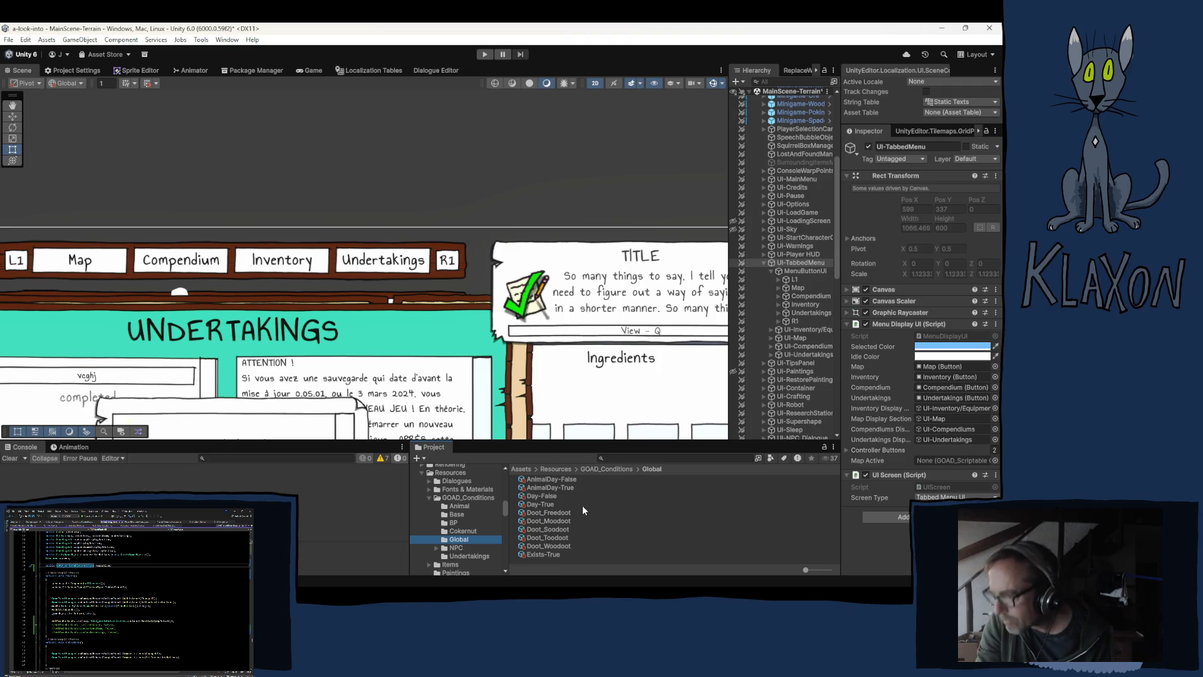
{"action": "left_click", "coordinate": [554, 555]}
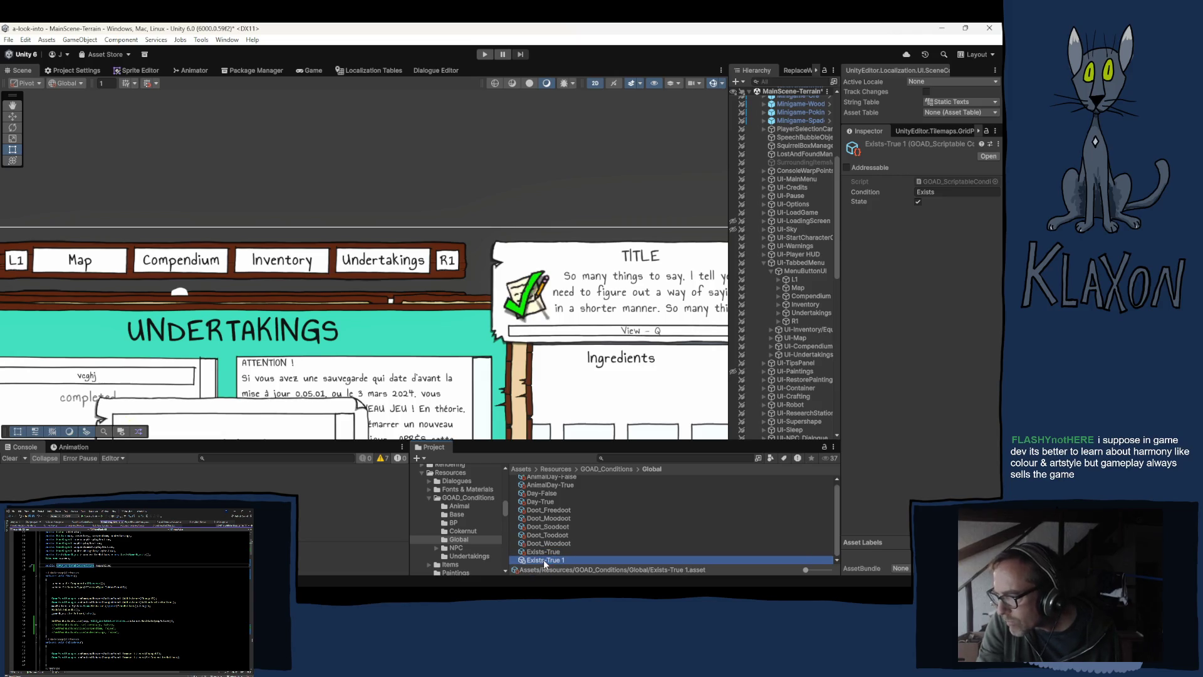
Rename the duplicated condition asset to MapActive_True
{"action": "left_click", "coordinate": [545, 560]}
{"action": "double_click", "coordinate": [543, 560]}
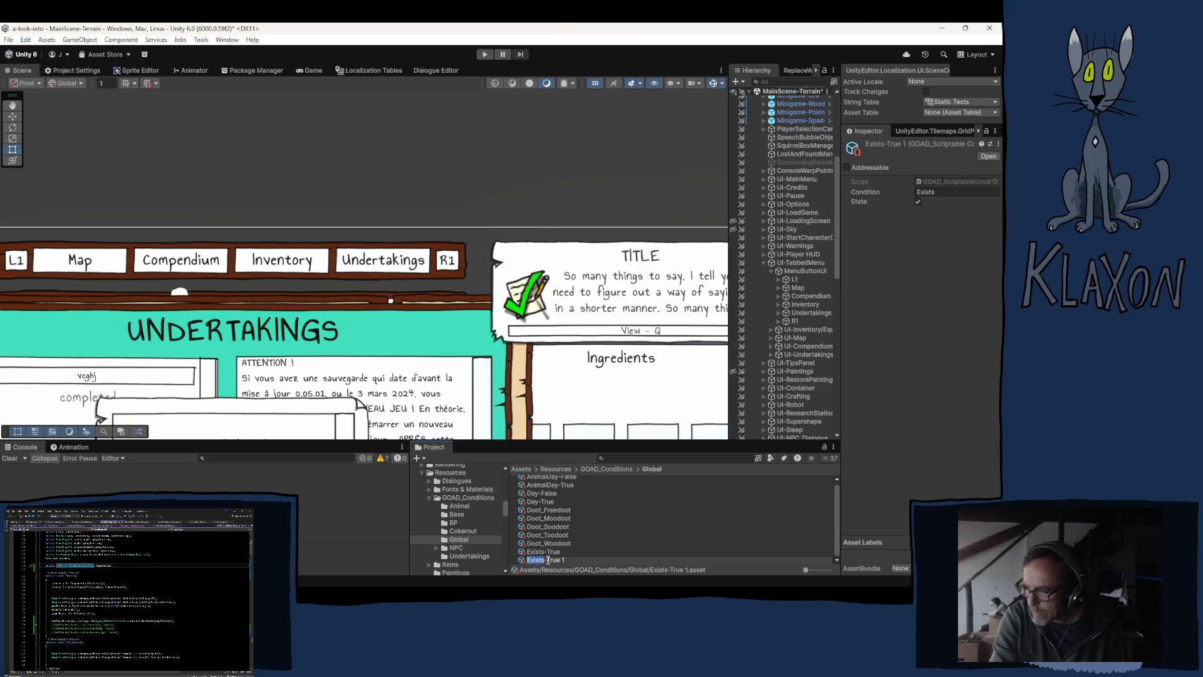
{"action": "type", "text": "MapActive"}
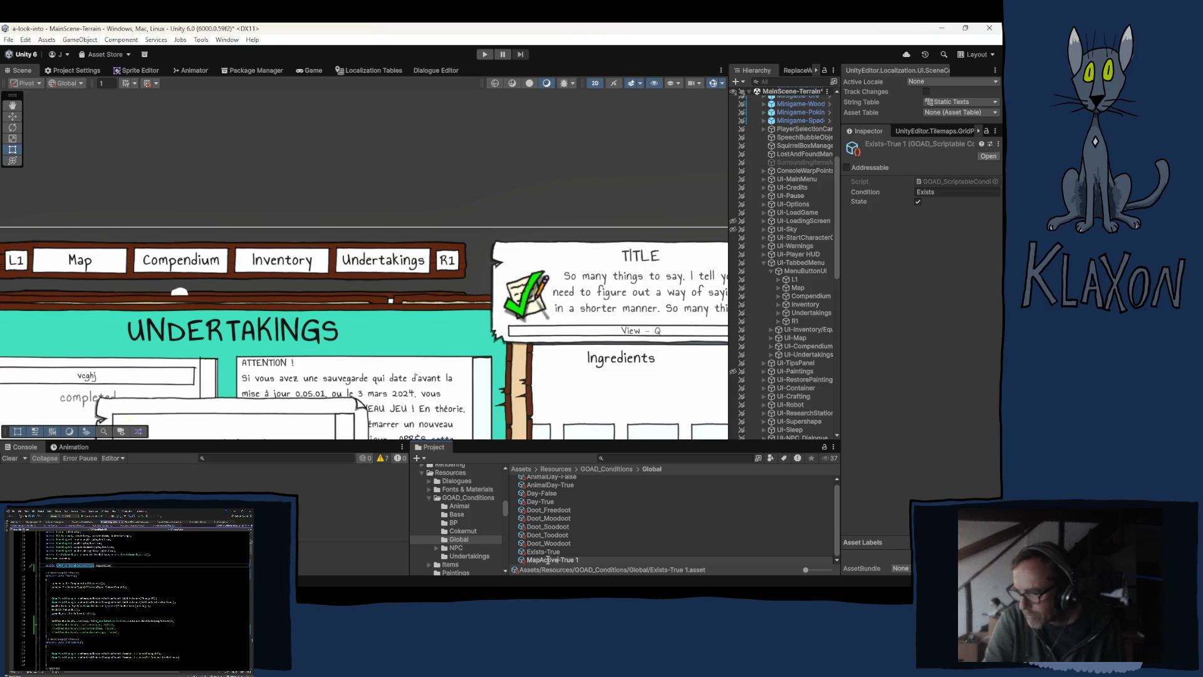
{"action": "key", "text": "shift+Right"}
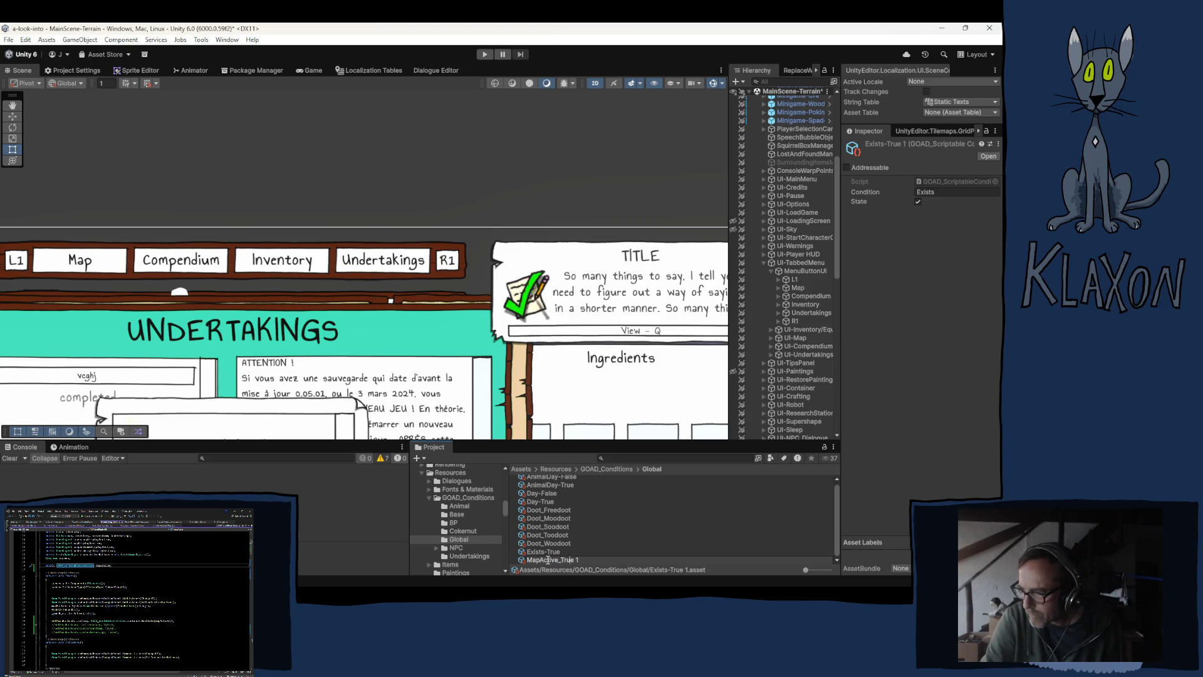
{"action": "key", "text": "BackSpace"}
{"action": "key", "text": "BackSpace"}
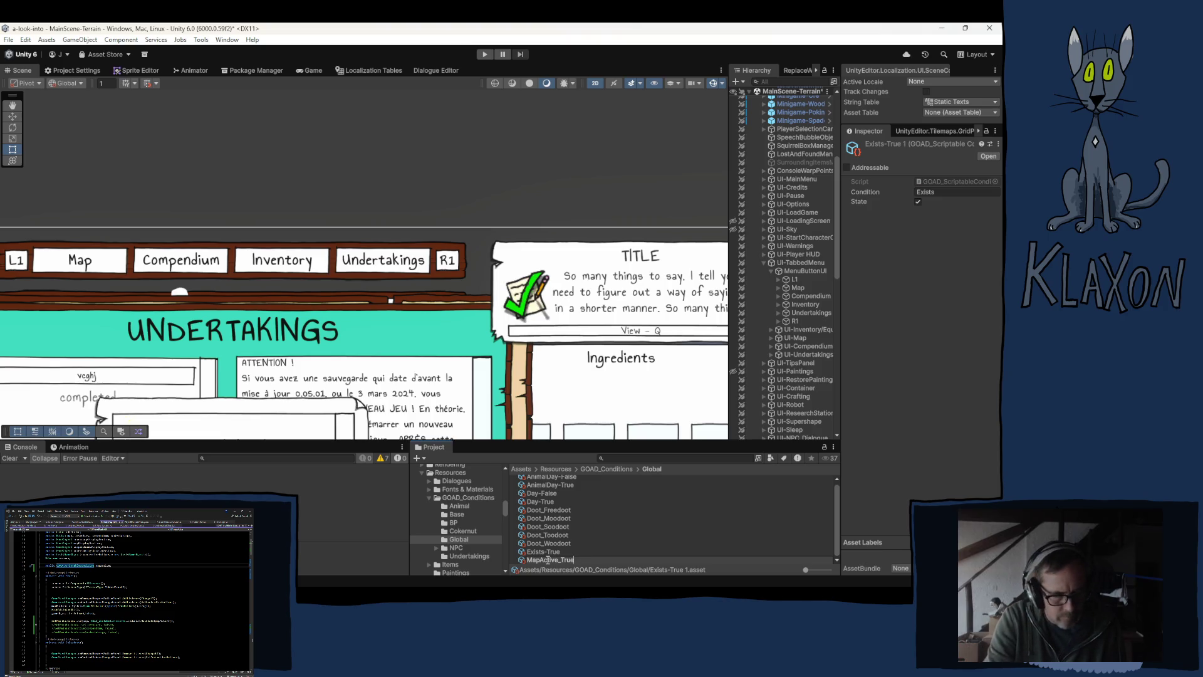
{"action": "left_click", "coordinate": [547, 559]}
{"action": "key", "text": "Return"}
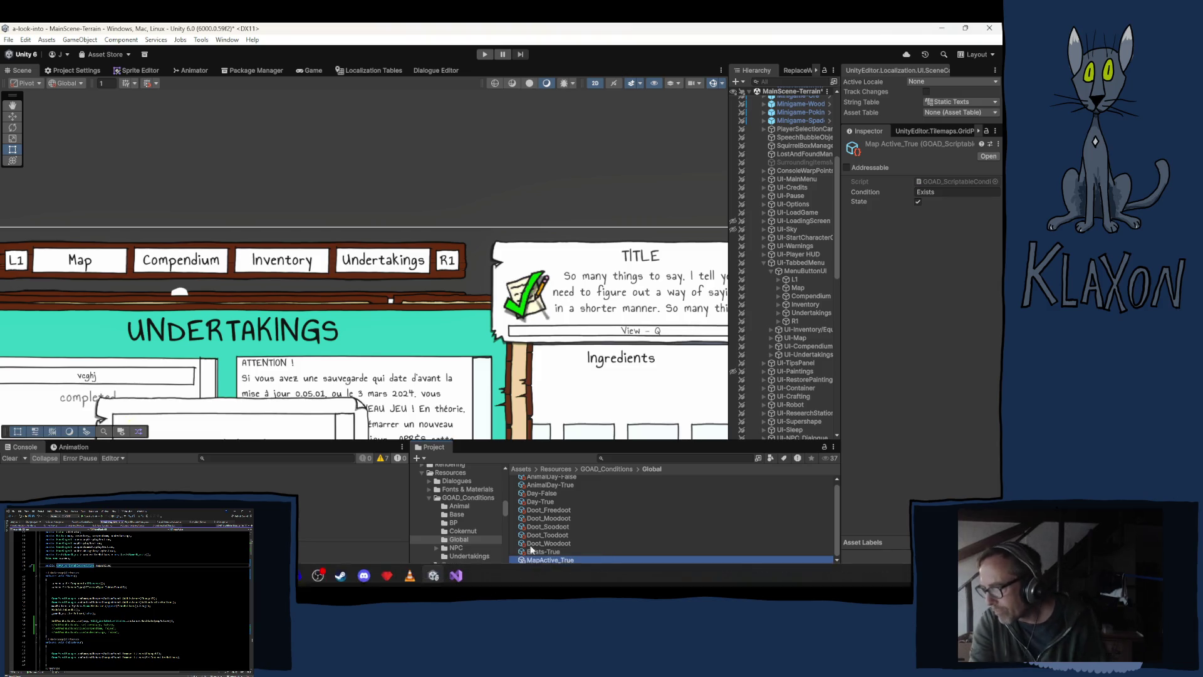
Set its Condition to MapActive and assign it to UI-TabbedMenu's Map Active field
{"action": "left_click", "coordinate": [940, 191]}
{"action": "type", "text": "MapActive"}
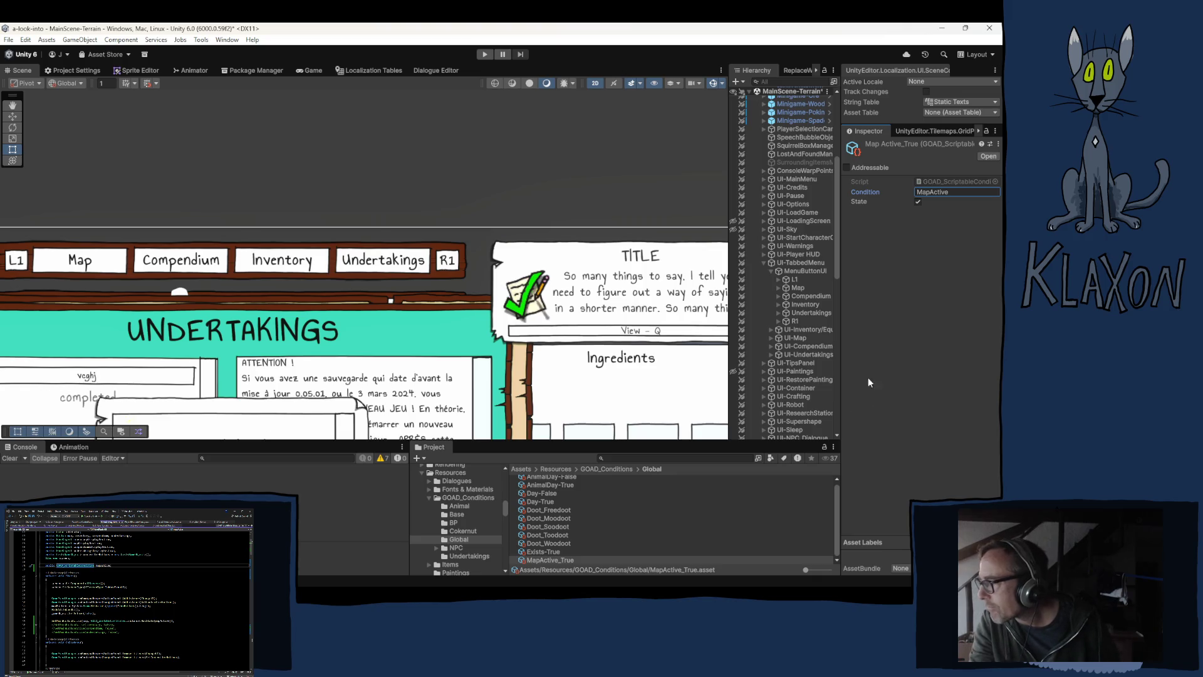
{"action": "left_click", "coordinate": [795, 263]}
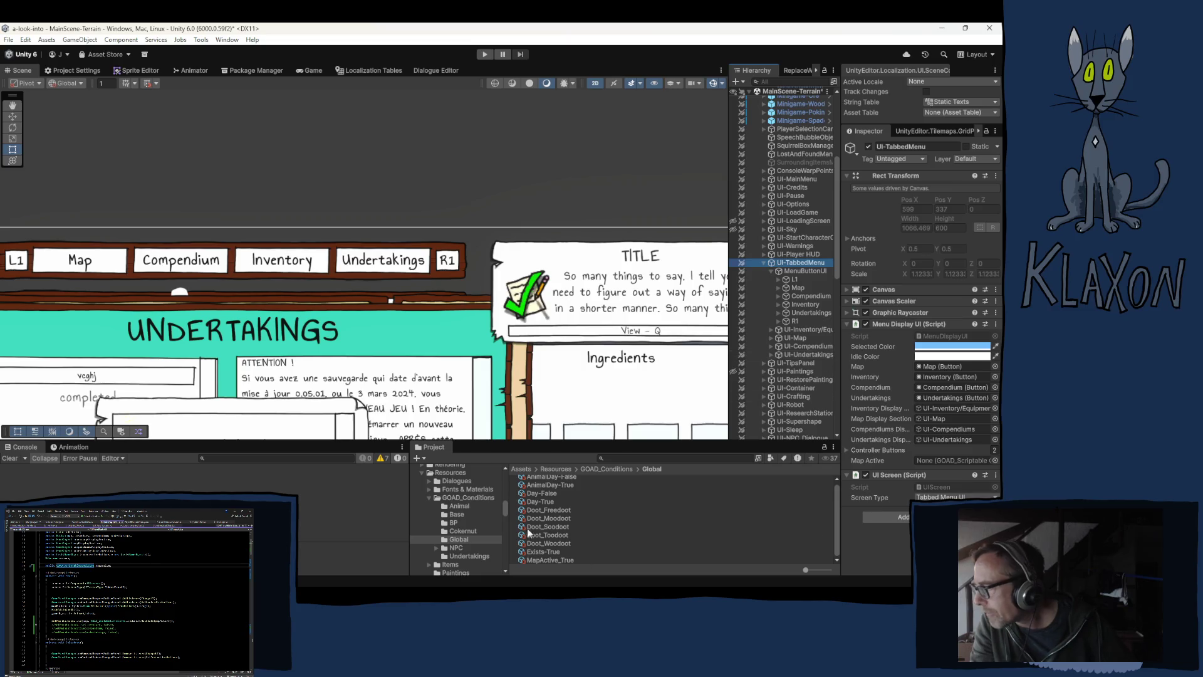
{"action": "left_click_drag", "start_coordinate": [543, 558], "coordinate": [919, 460]}
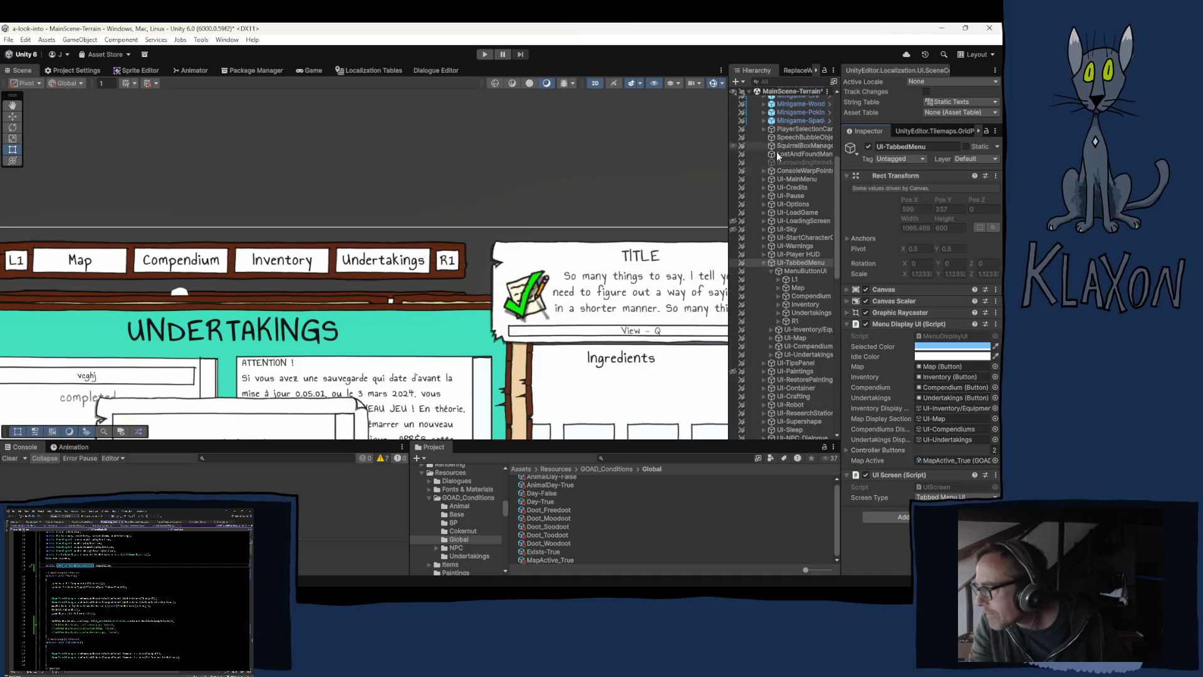
{"action": "scroll", "coordinate": [801, 321], "scroll_direction": "down", "scroll_amount": 8}
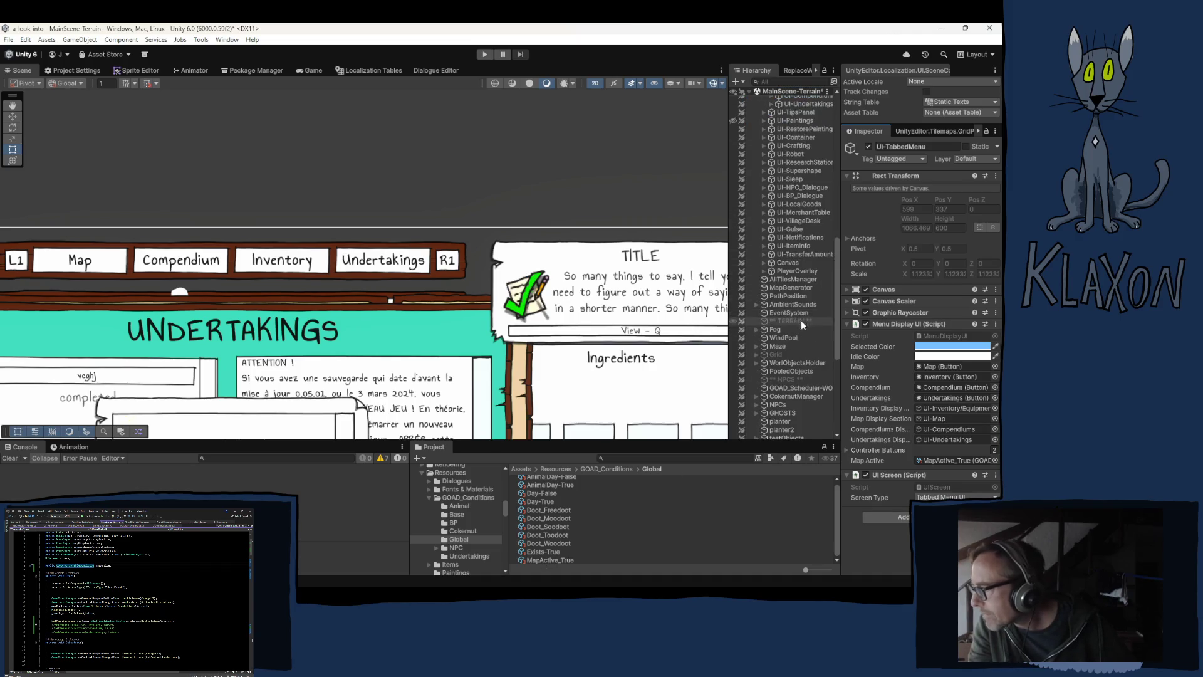
Review GOAD_Scheduler-WORLD's Day, AnimalDay and FuneralTime conditions, then add a fourth entry
{"action": "left_click", "coordinate": [809, 388]}
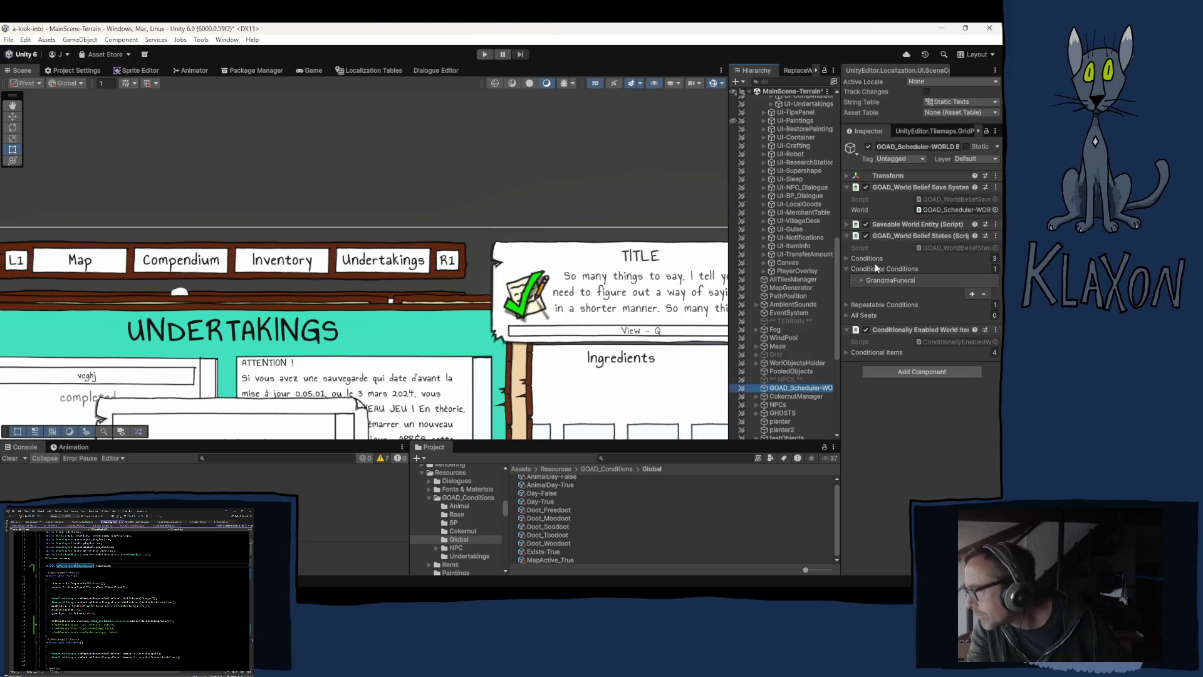
{"action": "left_click", "coordinate": [845, 258]}
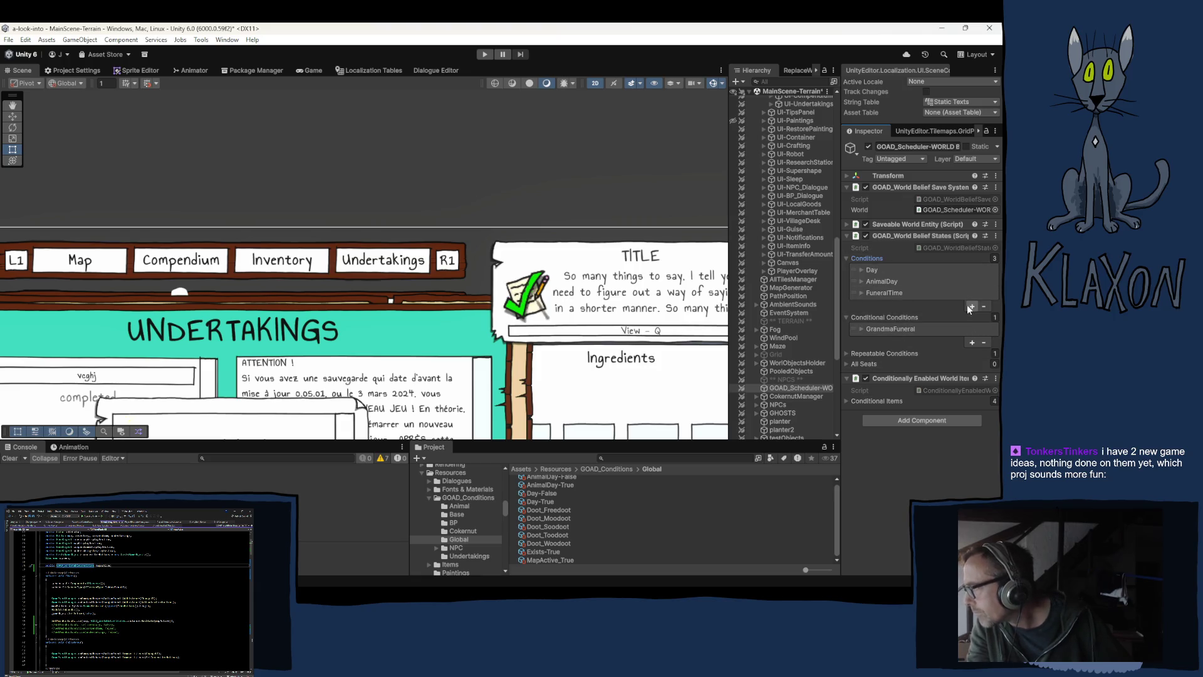
{"action": "left_click", "coordinate": [861, 292]}
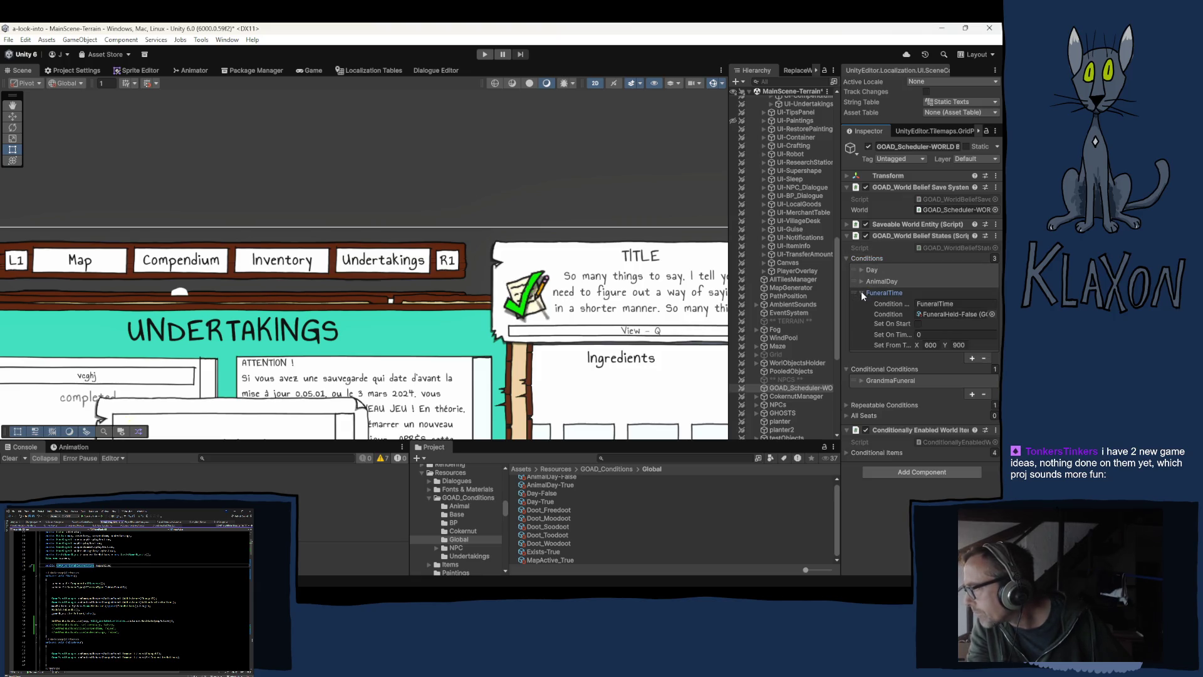
{"action": "left_click", "coordinate": [862, 292]}
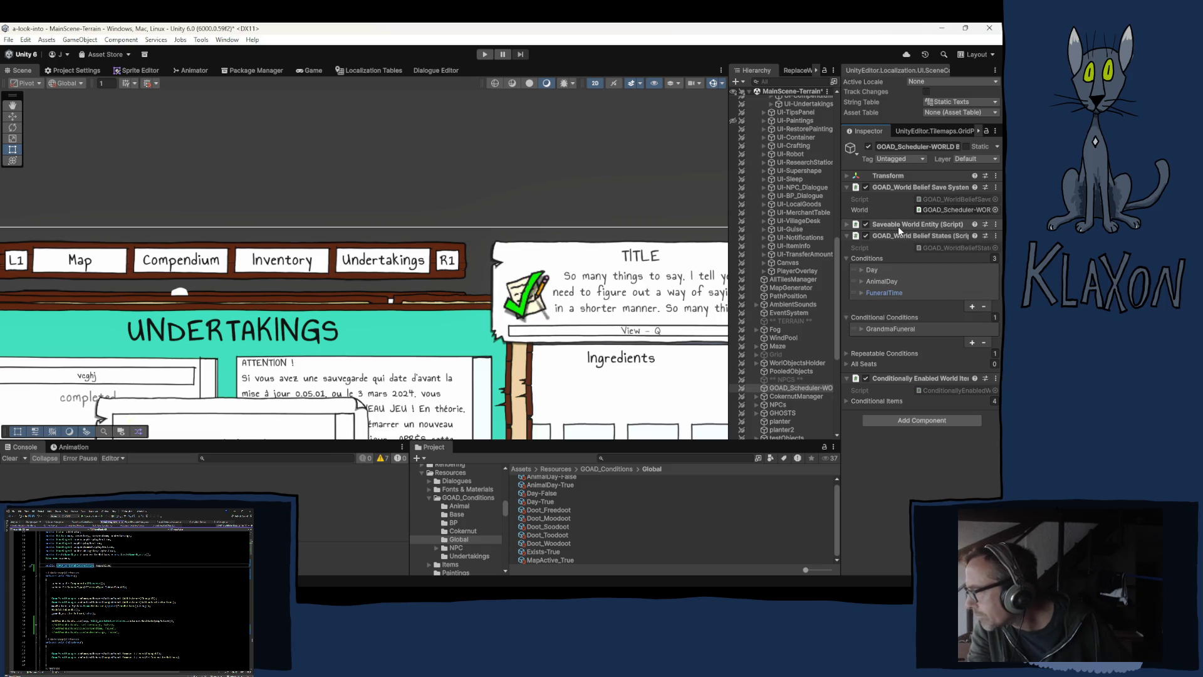
{"action": "left_click", "coordinate": [973, 307]}
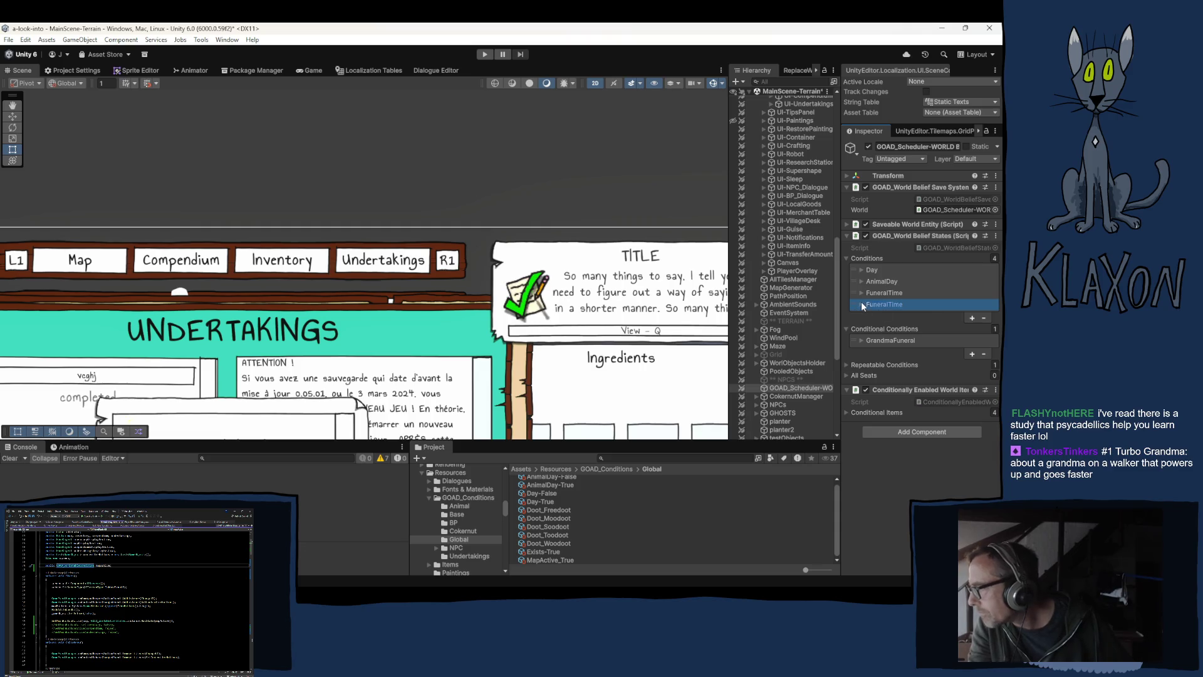
Name the new world belief entry MapActive
{"action": "left_click", "coordinate": [861, 303]}
{"action": "left_click", "coordinate": [948, 315]}
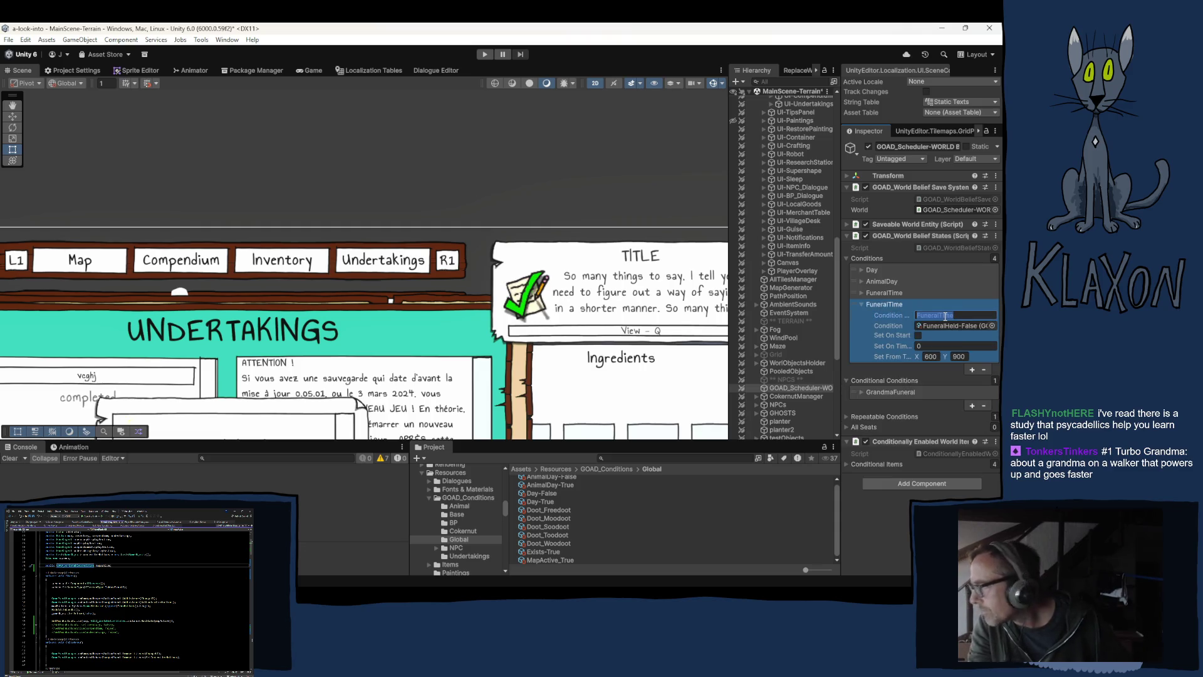
{"action": "type", "text": "MapActive"}
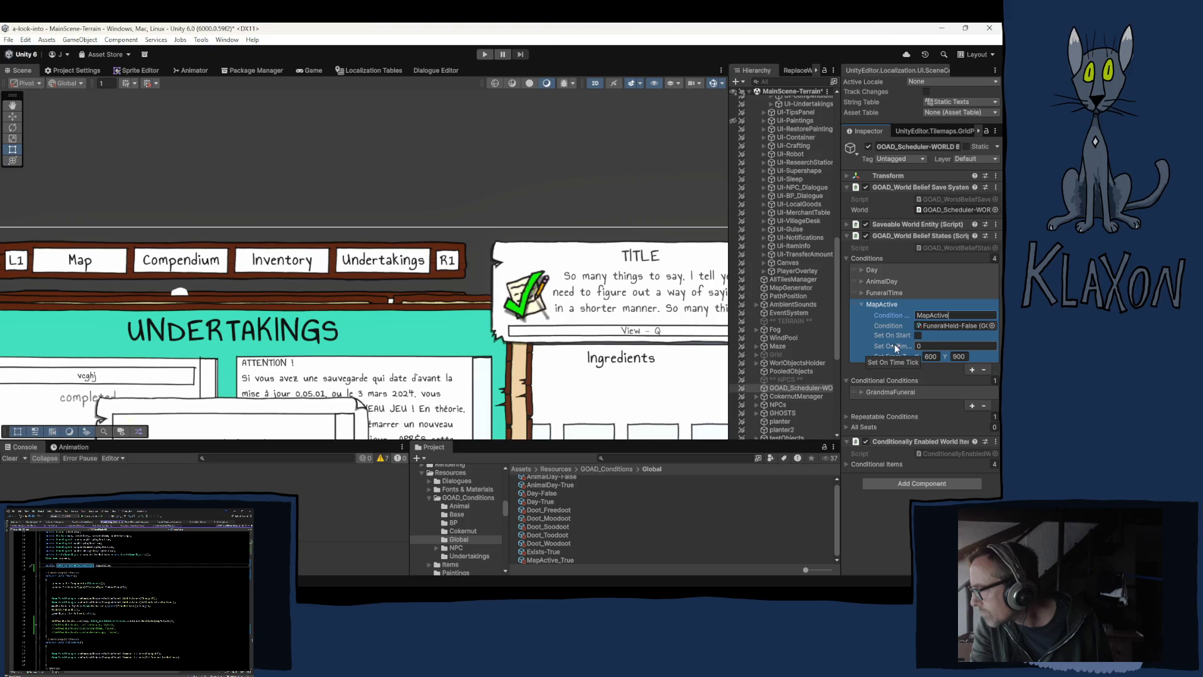
Compare the other conditions and set MapActive's Set From X and Y to 0 and 0
{"action": "left_click", "coordinate": [931, 356]}
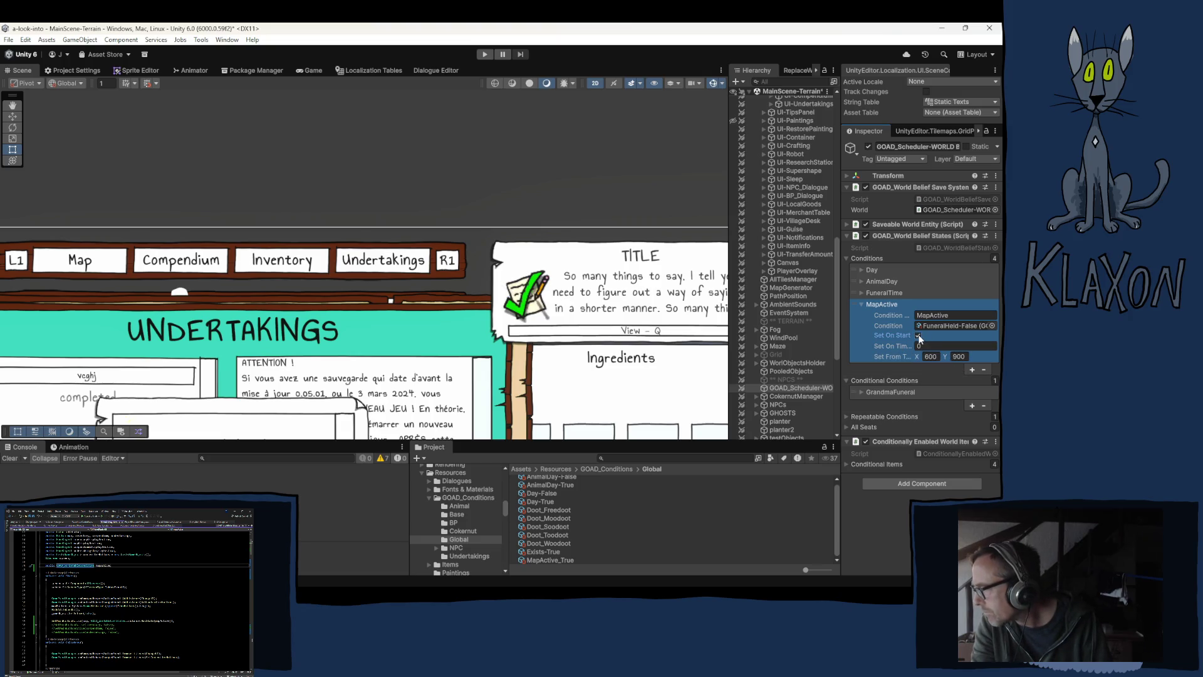
{"action": "left_click", "coordinate": [872, 268]}
{"action": "left_click", "coordinate": [872, 269]}
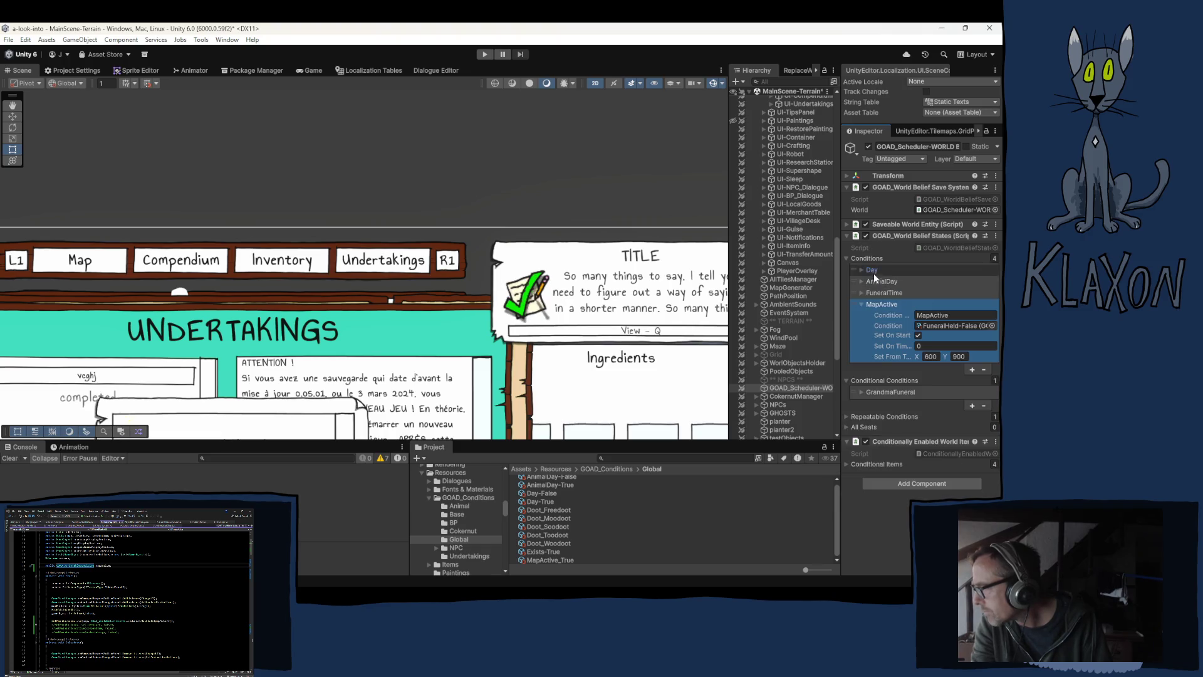
{"action": "left_click", "coordinate": [876, 282]}
{"action": "left_click", "coordinate": [876, 281]}
{"action": "left_click", "coordinate": [886, 292]}
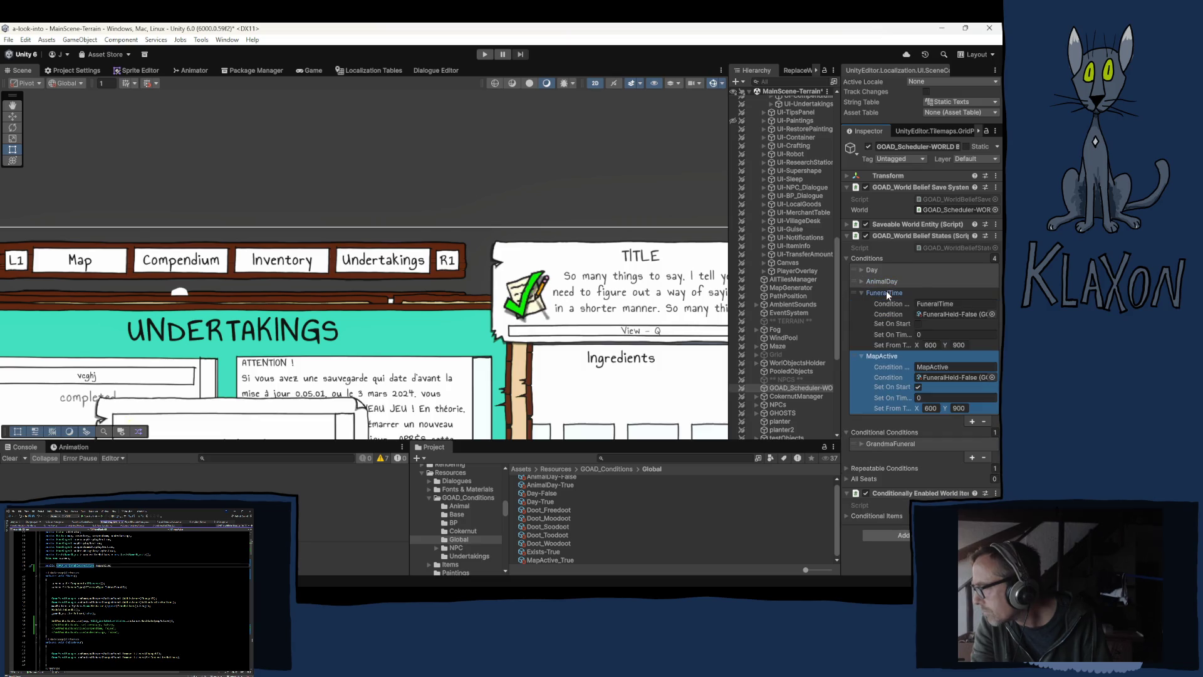
{"action": "left_click", "coordinate": [886, 292]}
{"action": "left_click", "coordinate": [931, 356]}
{"action": "type", "text": "0"}
{"action": "left_click", "coordinate": [952, 356]}
{"action": "type", "text": "0"}
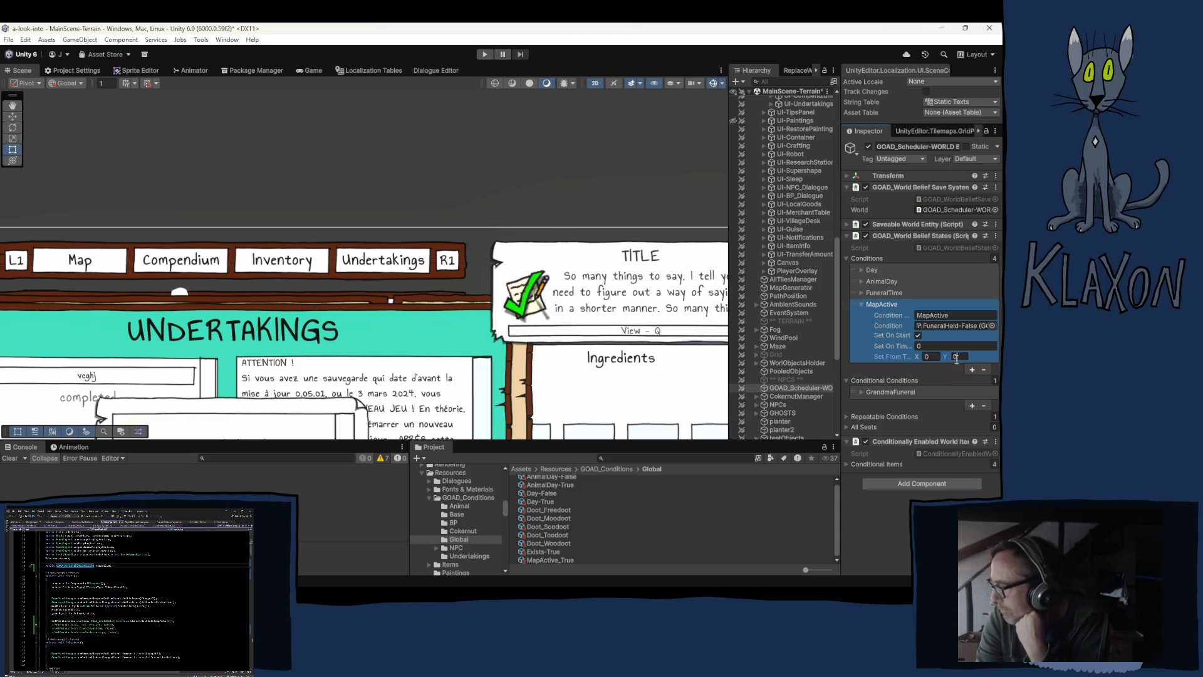
Assign MapActive_True as the MapActive entry's Condition, replacing FuneralHeld-False
{"action": "left_click", "coordinate": [862, 304]}
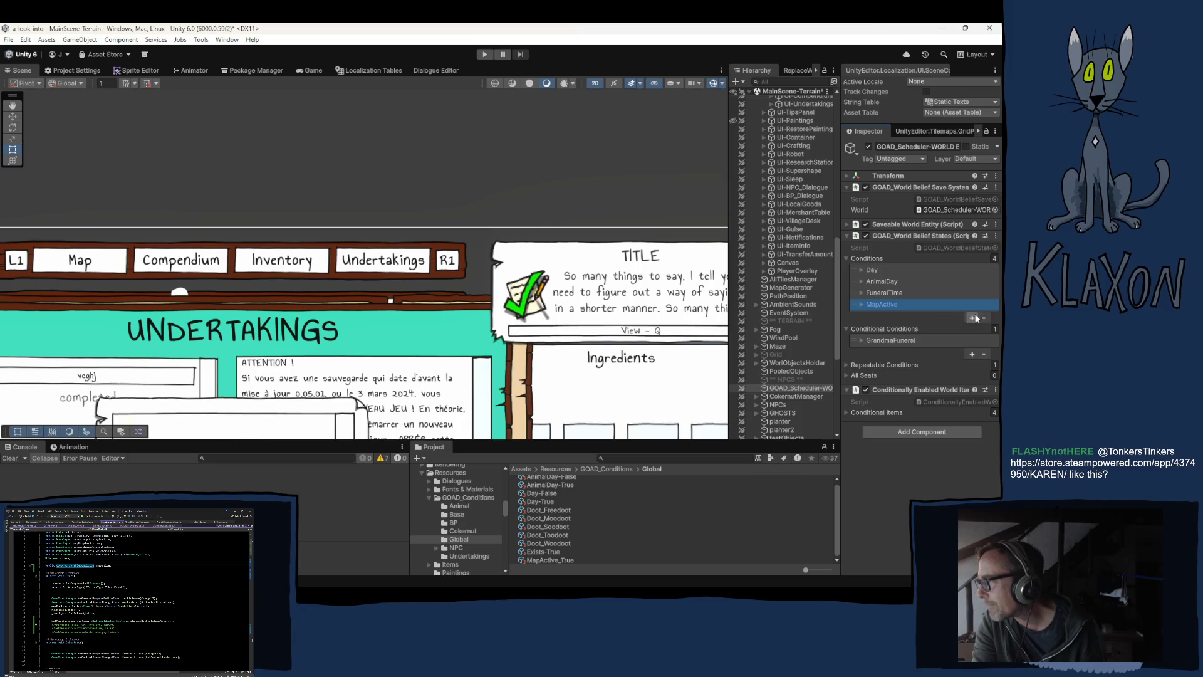
{"action": "left_click", "coordinate": [915, 306]}
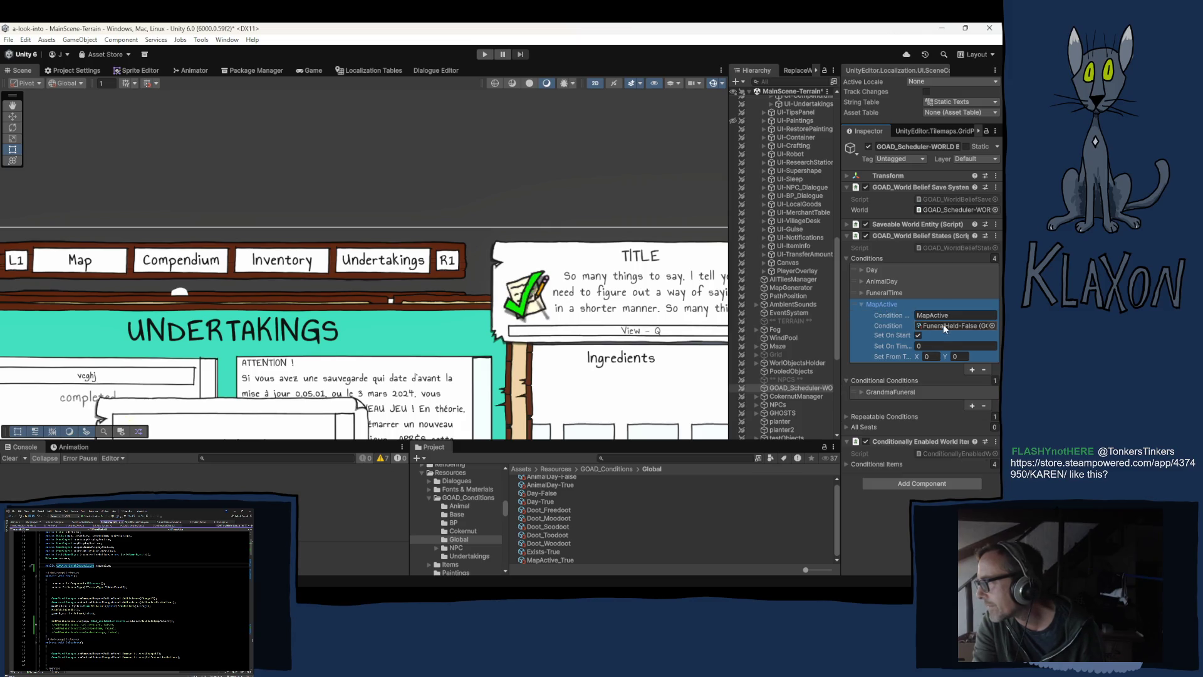
{"action": "mouse_move", "coordinate": [543, 560]}
{"action": "left_mouse_down"}
{"action": "mouse_move", "coordinate": [739, 492]}
{"action": "mouse_move", "coordinate": [936, 325]}
{"action": "left_mouse_up"}
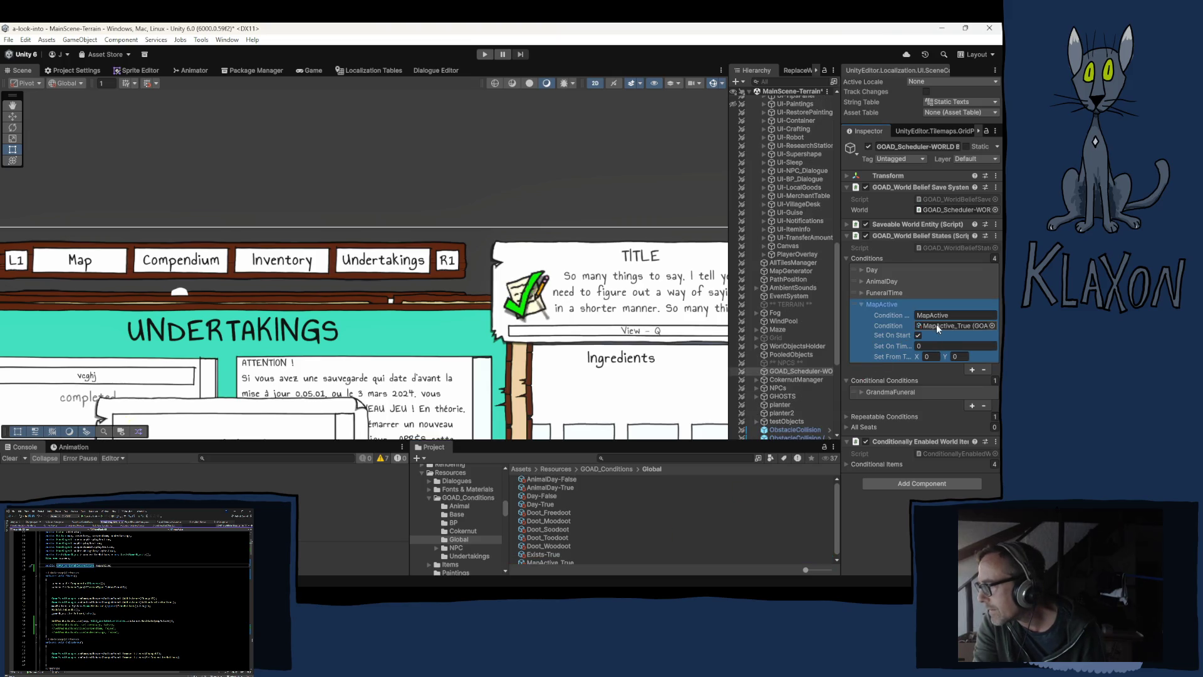
{"action": "left_click", "coordinate": [898, 528]}
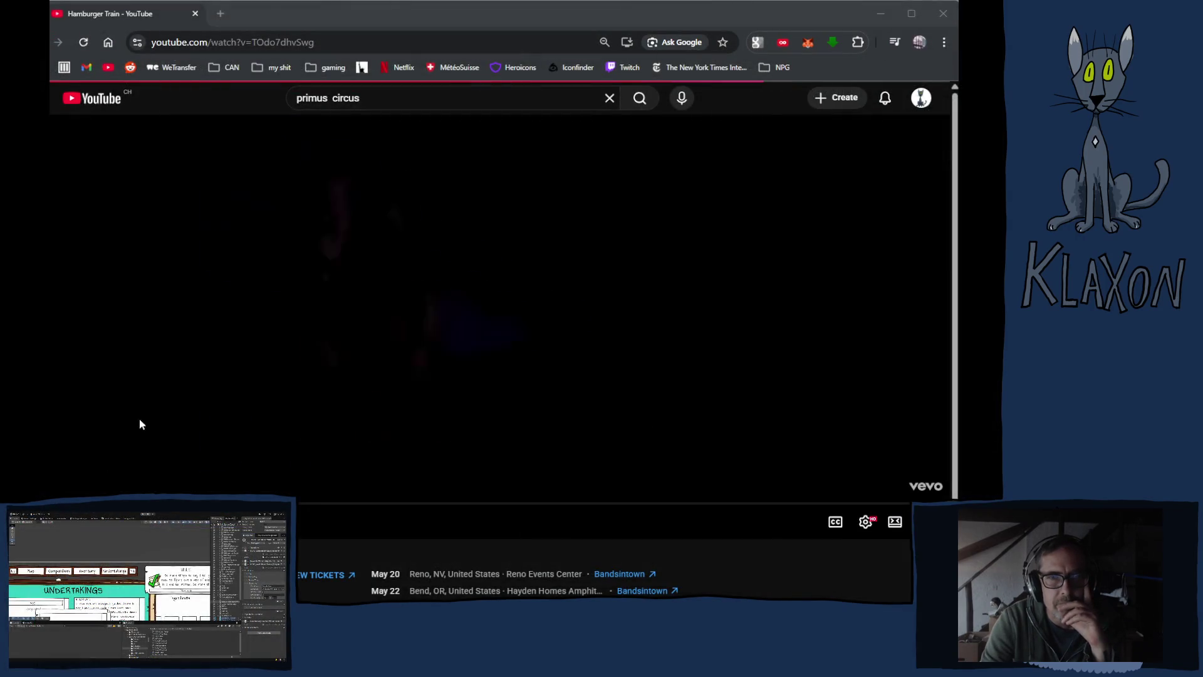
Move the YouTube browser window aside and bring Visual Studio forward
{"action": "left_click", "coordinate": [711, 7]}
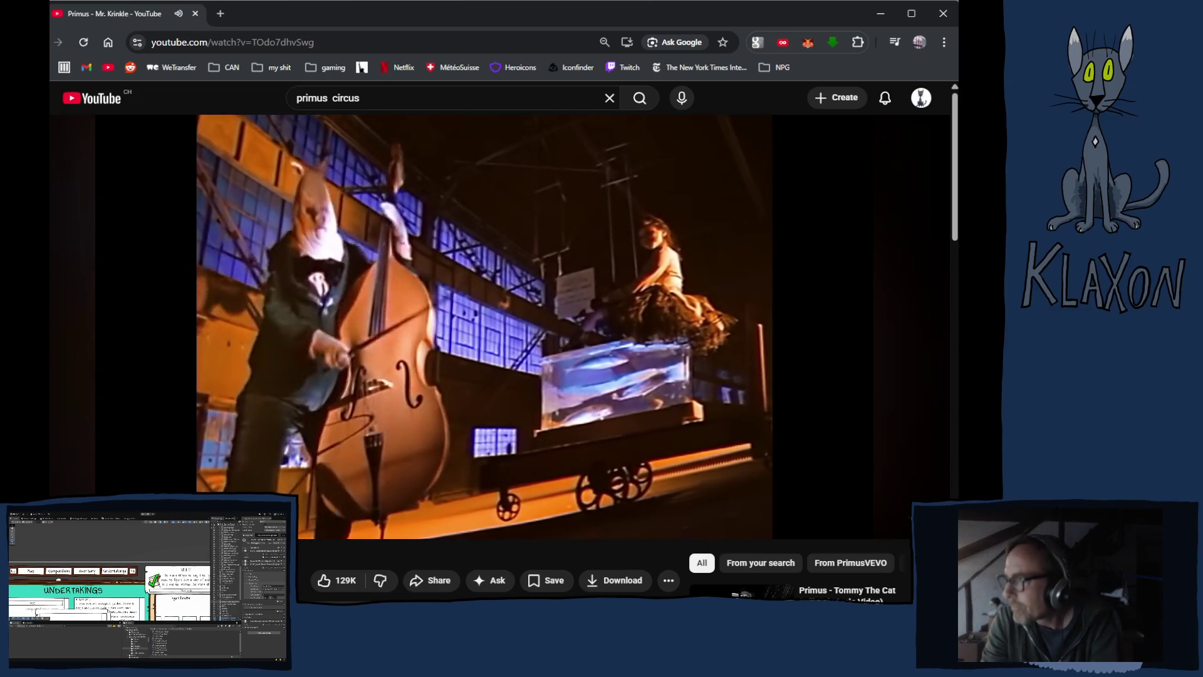
{"action": "left_click_drag", "start_coordinate": [562, 9], "coordinate": [545, 30]}
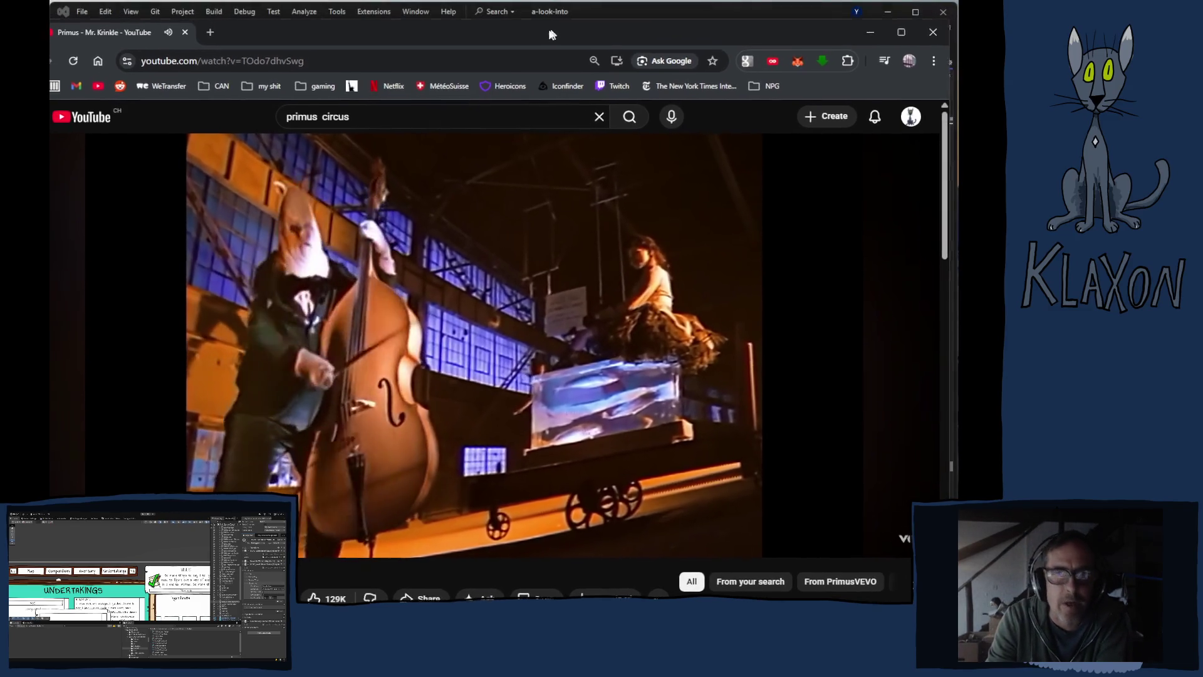
{"action": "left_click", "coordinate": [612, 17]}
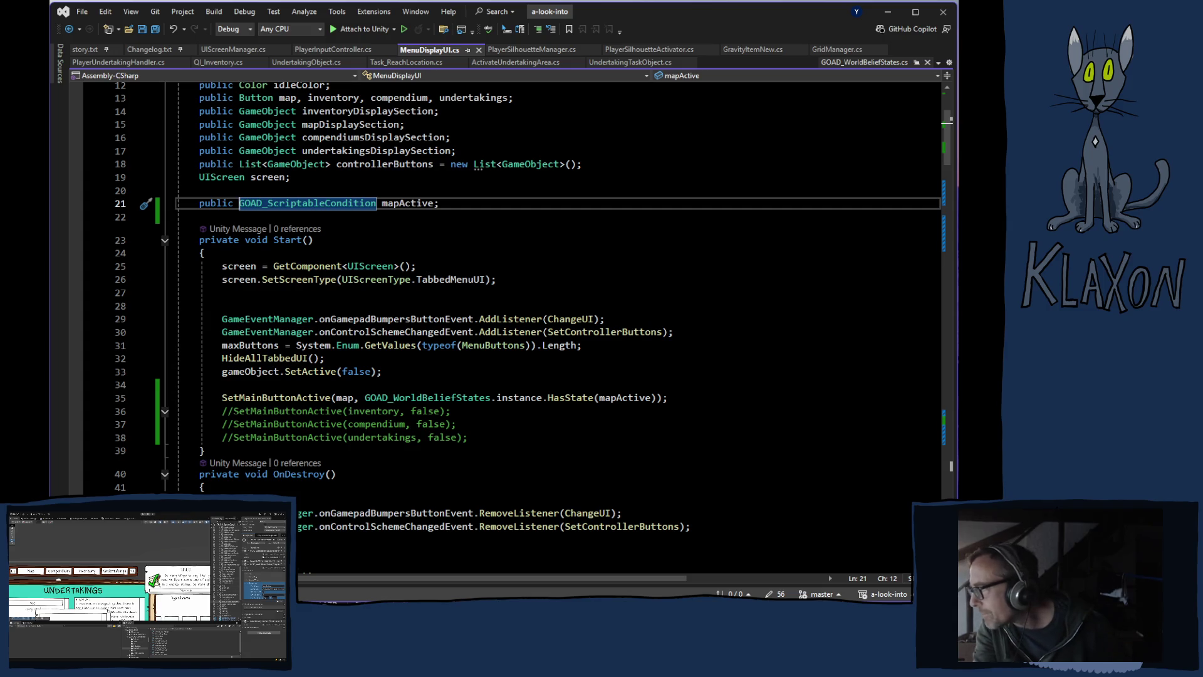
Return to the Unity editor after reviewing the mapActive field in MenuDisplayUI.cs
{"action": "left_click", "coordinate": [625, 539]}
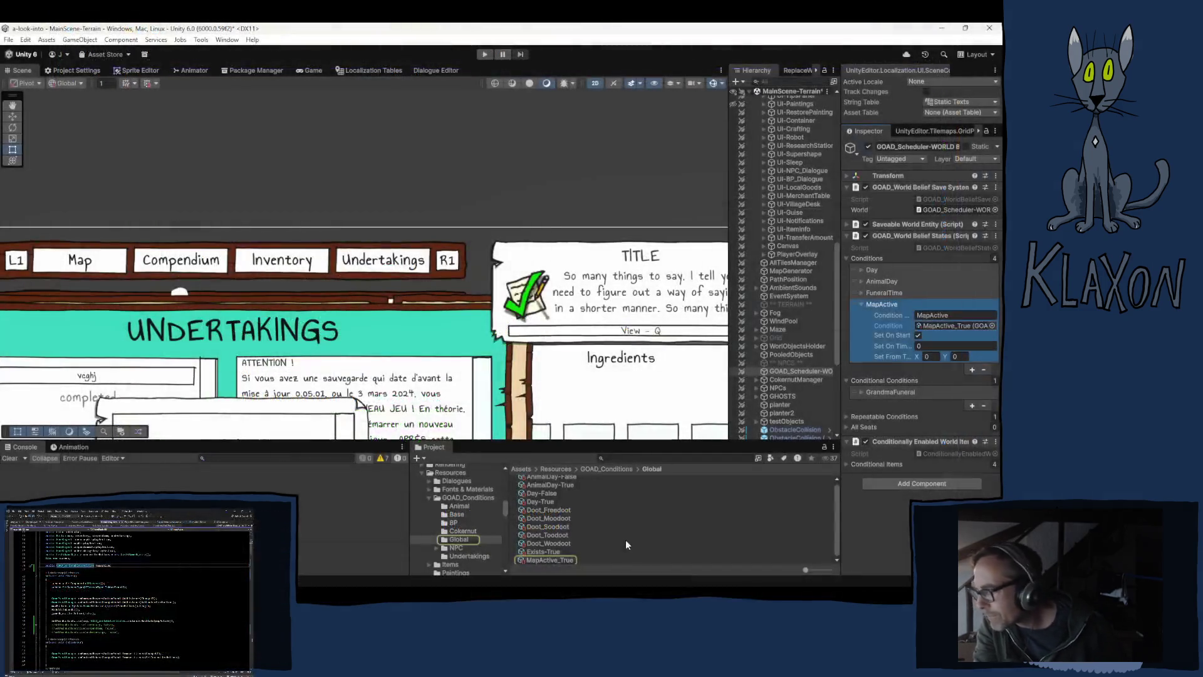
Duplicate MapActive_True as MapActive_False and uncheck its State
{"action": "left_click", "coordinate": [537, 559]}
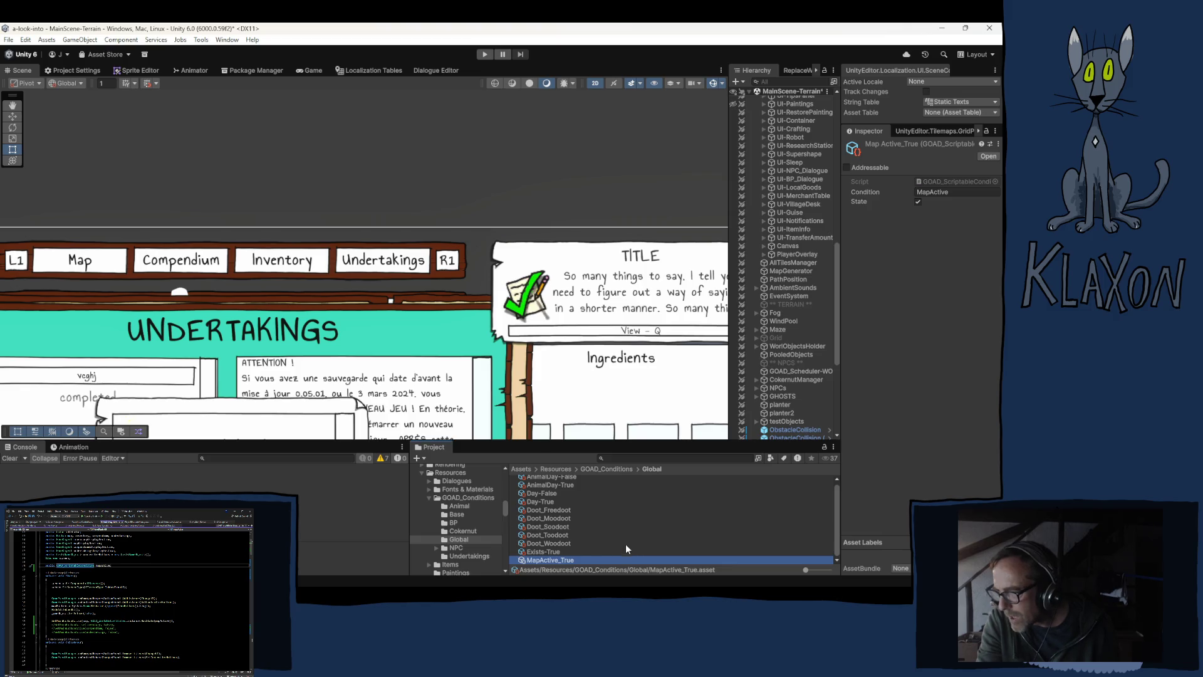
{"action": "left_click", "coordinate": [554, 561]}
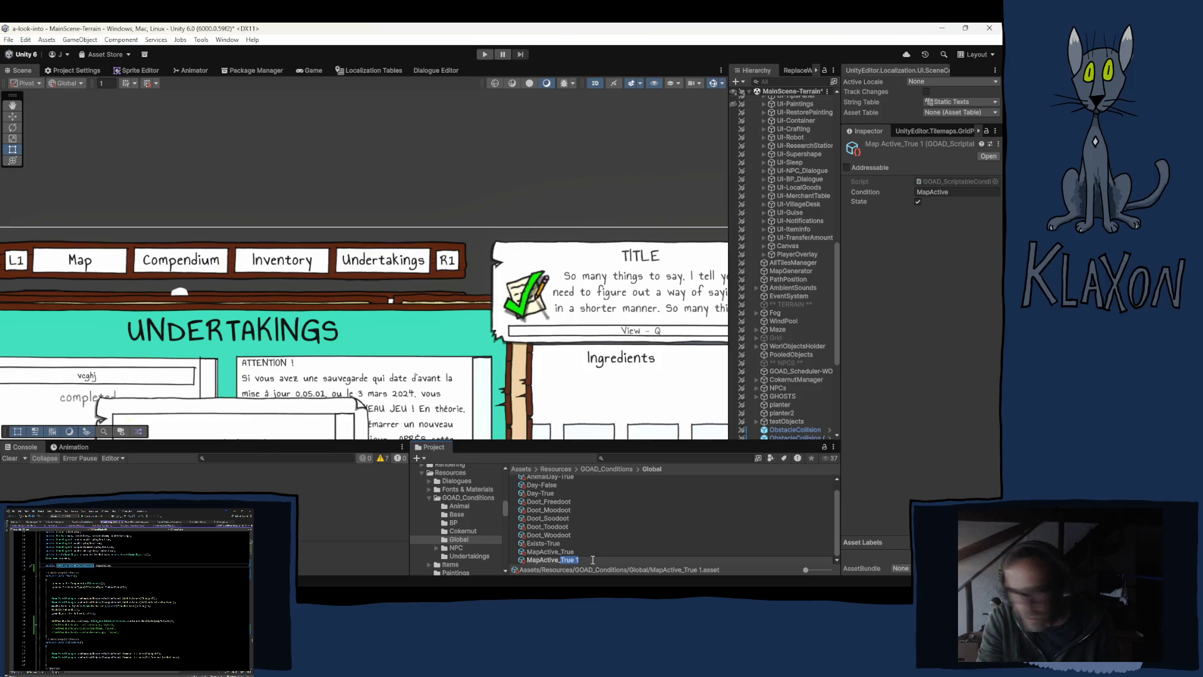
{"action": "type", "text": "Fals"}
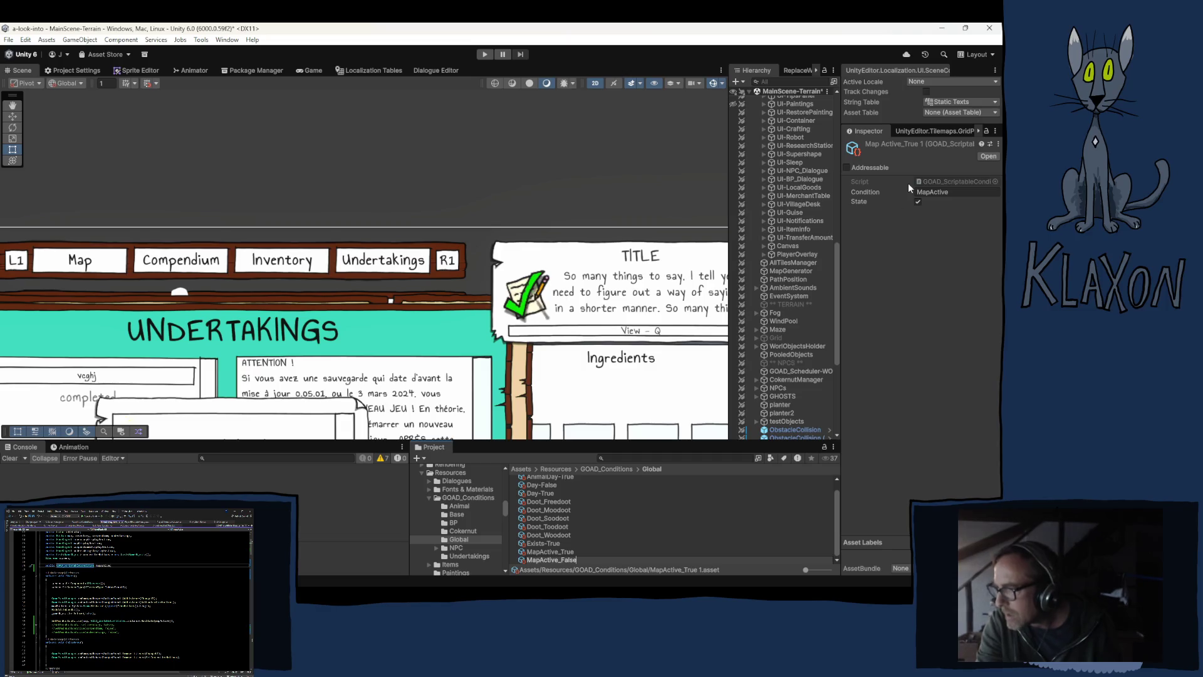
{"action": "left_click", "coordinate": [917, 202]}
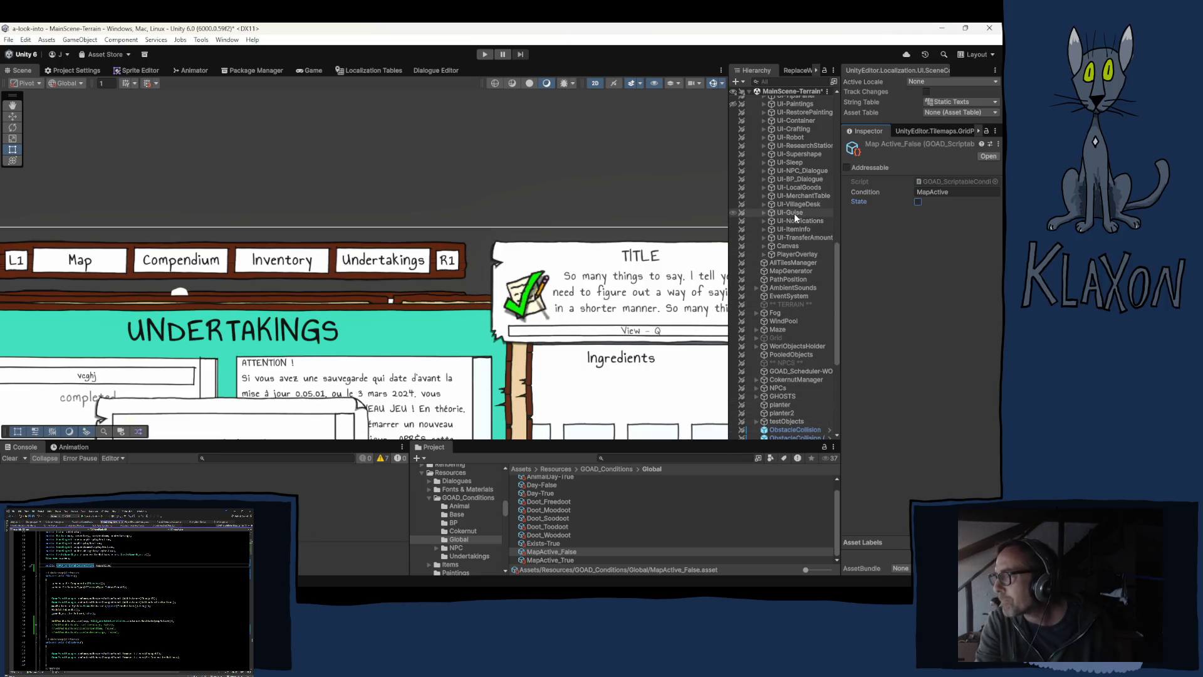
Select the UI-TabbedMenu object in the Hierarchy
{"action": "scroll", "coordinate": [794, 213], "scroll_direction": "up", "scroll_amount": 4}
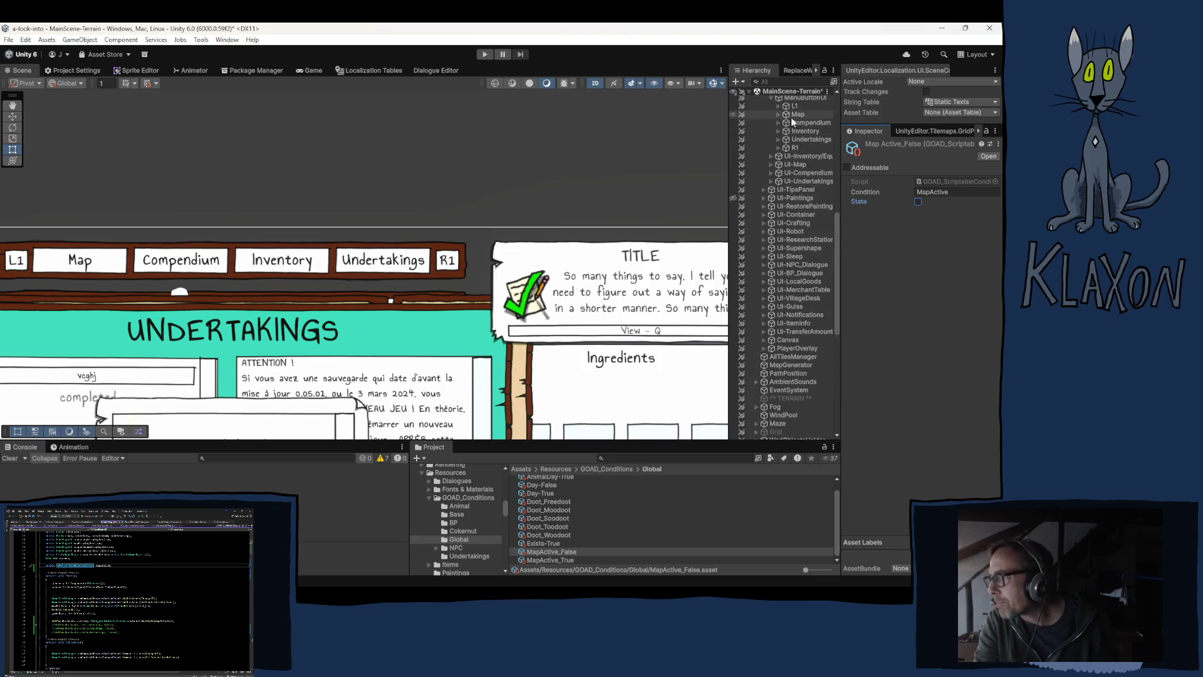
{"action": "scroll", "coordinate": [787, 131], "scroll_direction": "up", "scroll_amount": 2}
{"action": "left_click", "coordinate": [793, 121]}
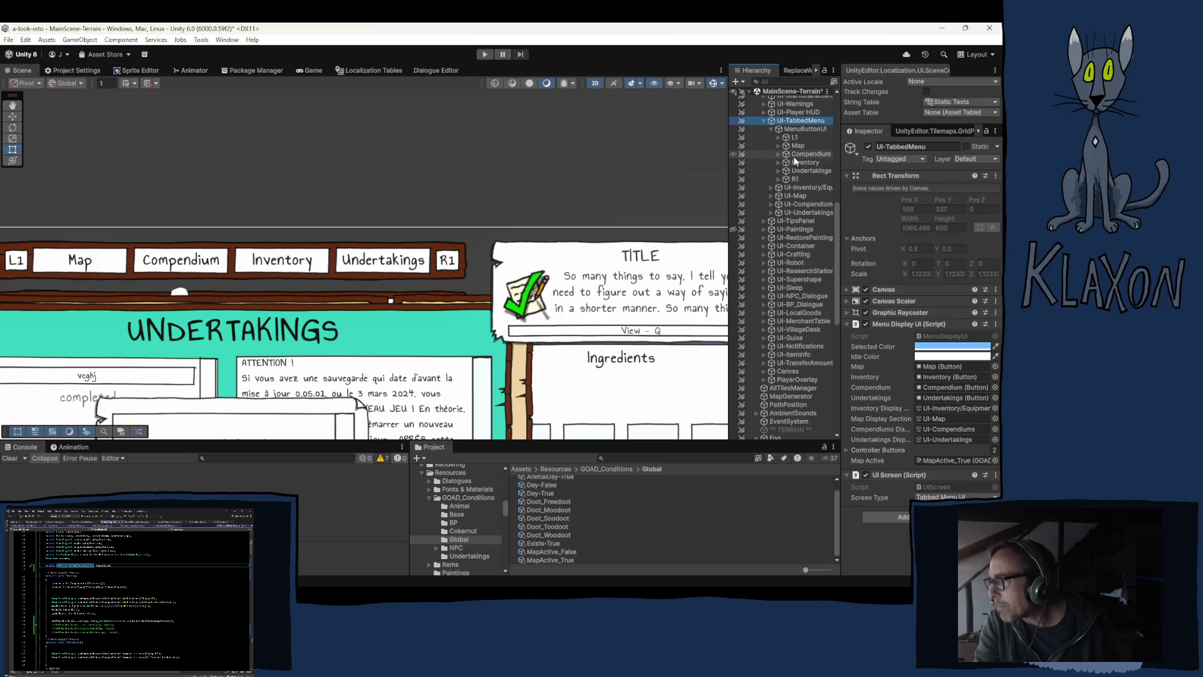
Assign MapActive_True to the GOAD scheduler's MapActive condition field
{"action": "scroll", "coordinate": [775, 340], "scroll_direction": "down", "scroll_amount": 5}
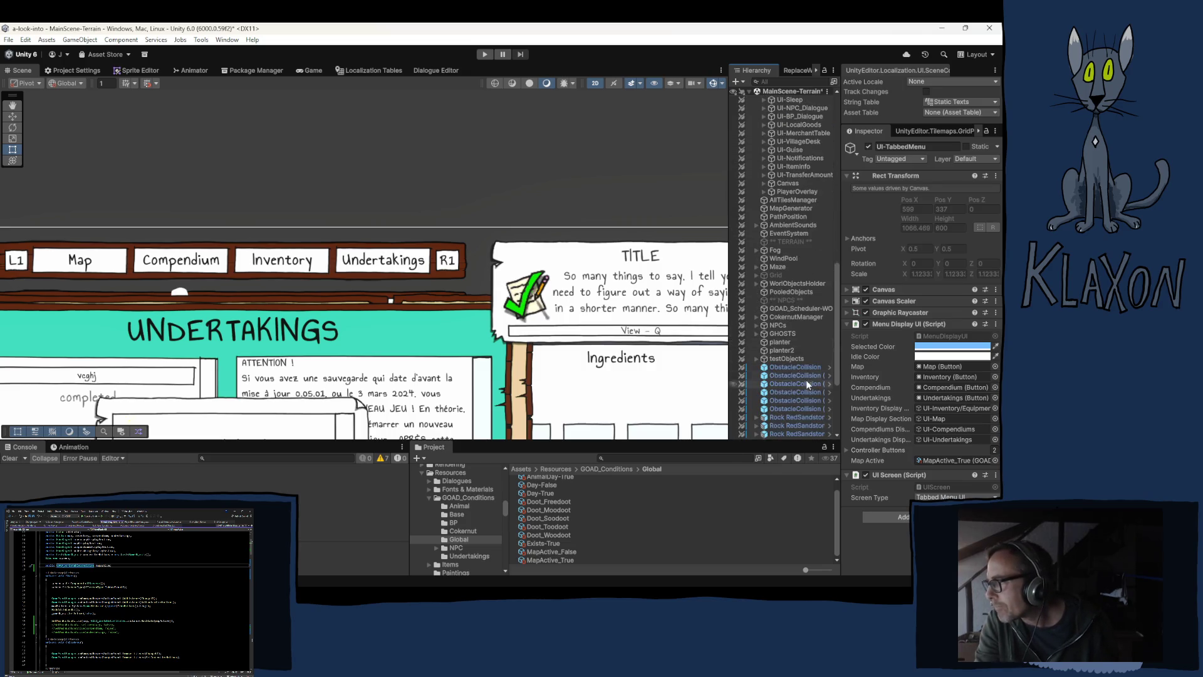
{"action": "left_click", "coordinate": [792, 307]}
{"action": "left_click", "coordinate": [877, 304]}
{"action": "left_click", "coordinate": [689, 495]}
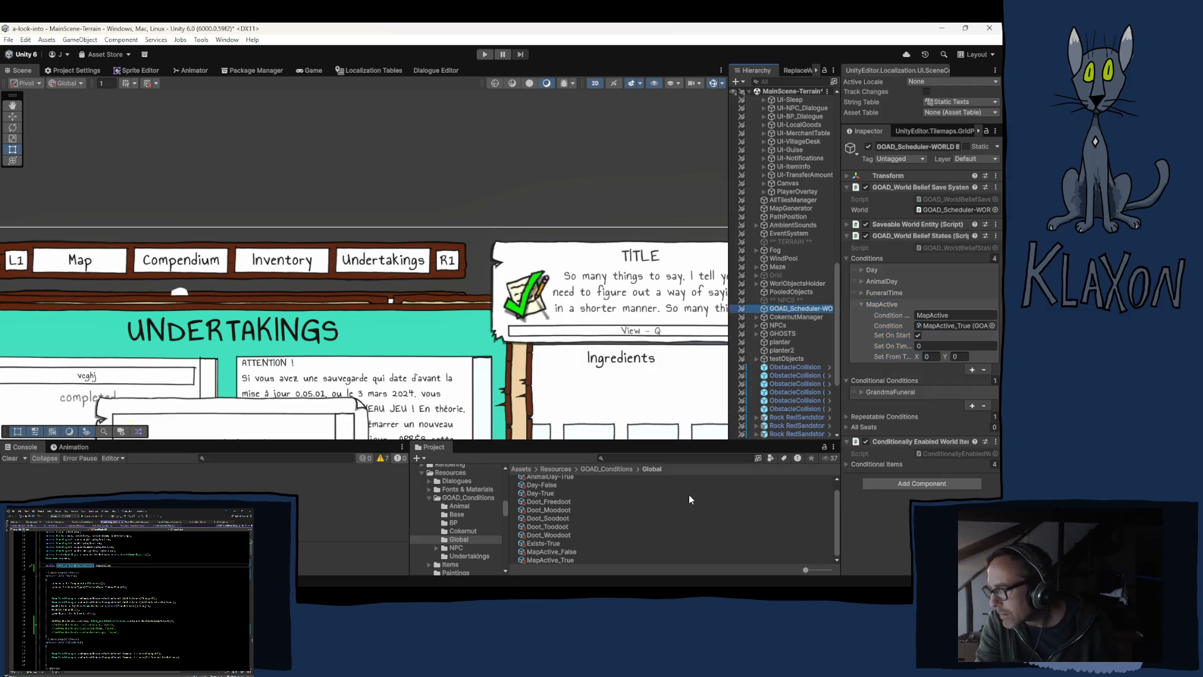
{"action": "mouse_move", "coordinate": [557, 556]}
{"action": "left_mouse_down"}
{"action": "mouse_move", "coordinate": [874, 323]}
{"action": "mouse_move", "coordinate": [947, 329]}
{"action": "left_mouse_up"}
Run the scene in Play mode to test it
{"action": "left_click", "coordinate": [912, 402]}
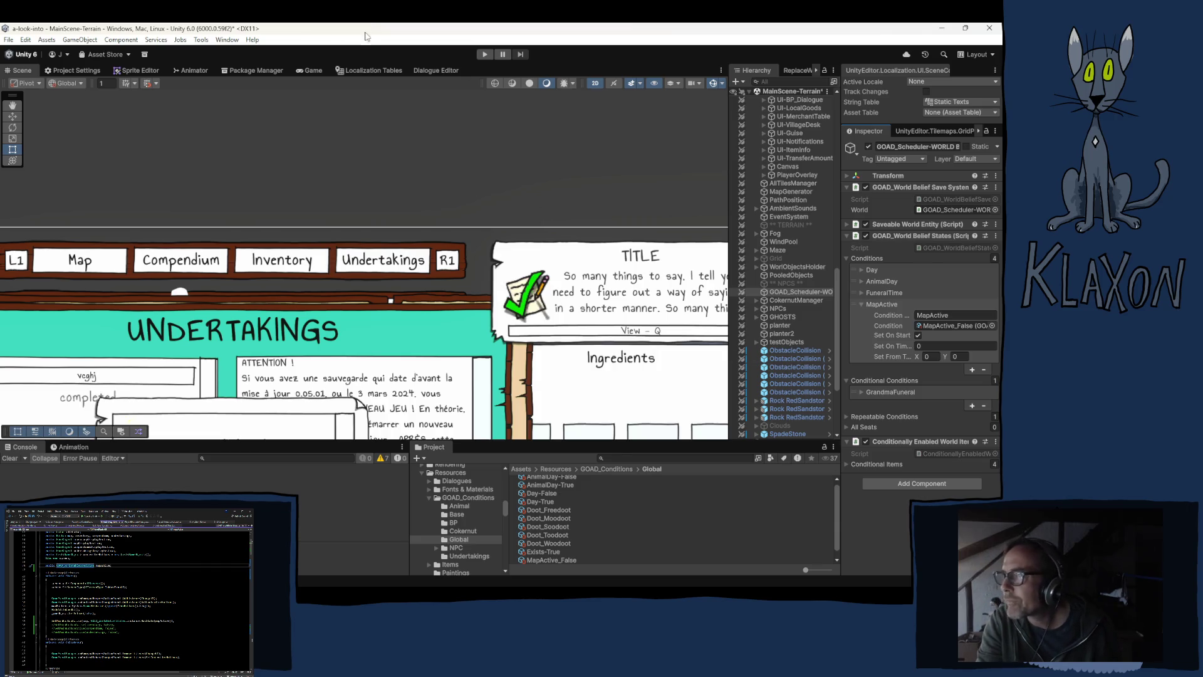
{"action": "left_click", "coordinate": [487, 54]}
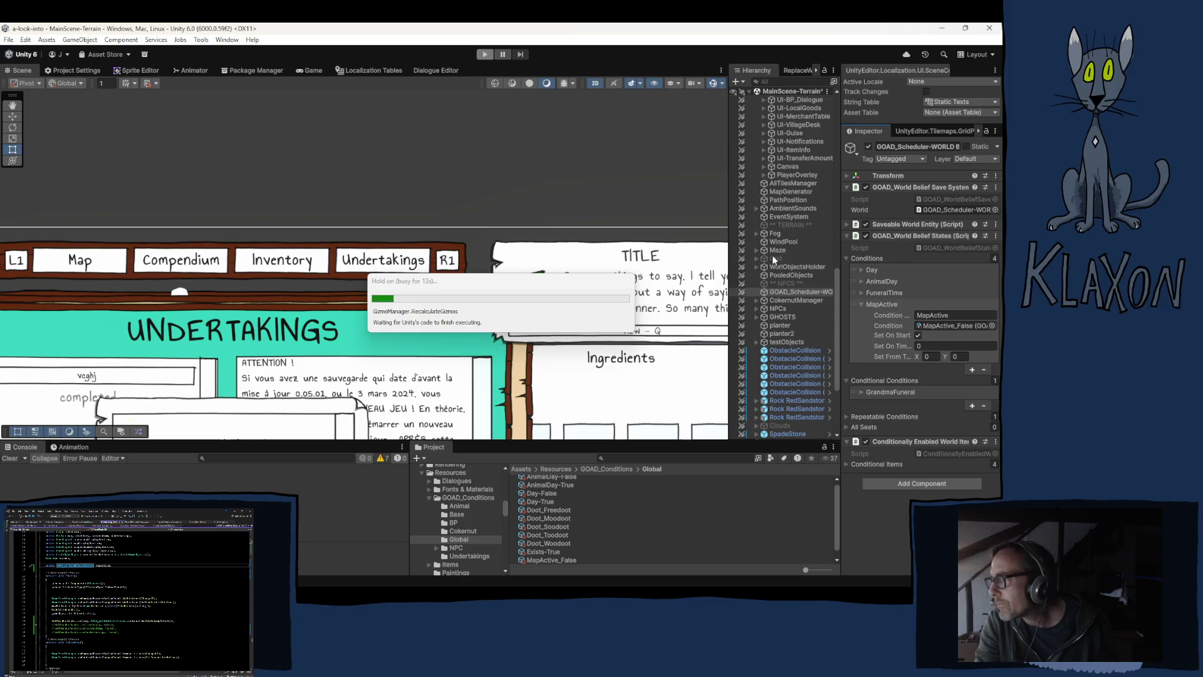
{"action": "left_click", "coordinate": [779, 259]}
Multi-select the disabled Animals, Terrain Decoration, Holder, grass, vines, CliffPlants and Trees objects
{"action": "scroll", "coordinate": [784, 275], "scroll_direction": "down", "scroll_amount": 5}
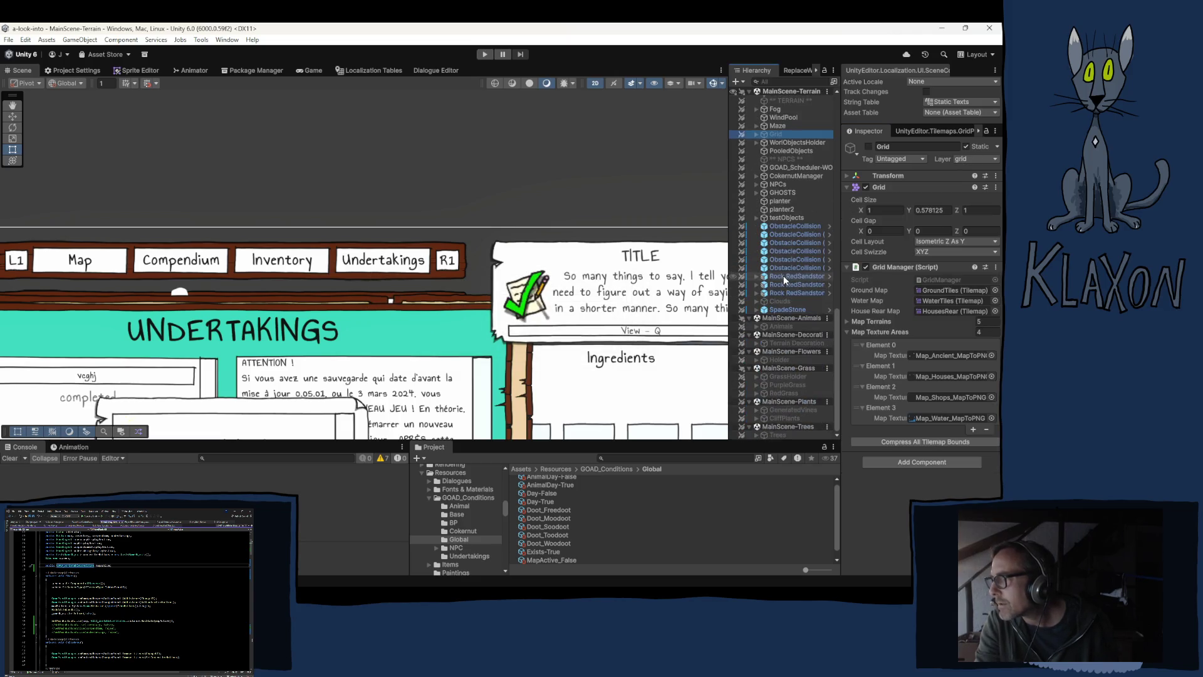
{"action": "left_click", "coordinate": [779, 324], "text": "ctrl"}
{"action": "left_click", "coordinate": [778, 343], "text": "ctrl"}
{"action": "left_click", "coordinate": [779, 352], "text": "ctrl"}
{"action": "left_click", "coordinate": [780, 352], "text": "ctrl"}
{"action": "left_click", "coordinate": [779, 359], "text": "ctrl"}
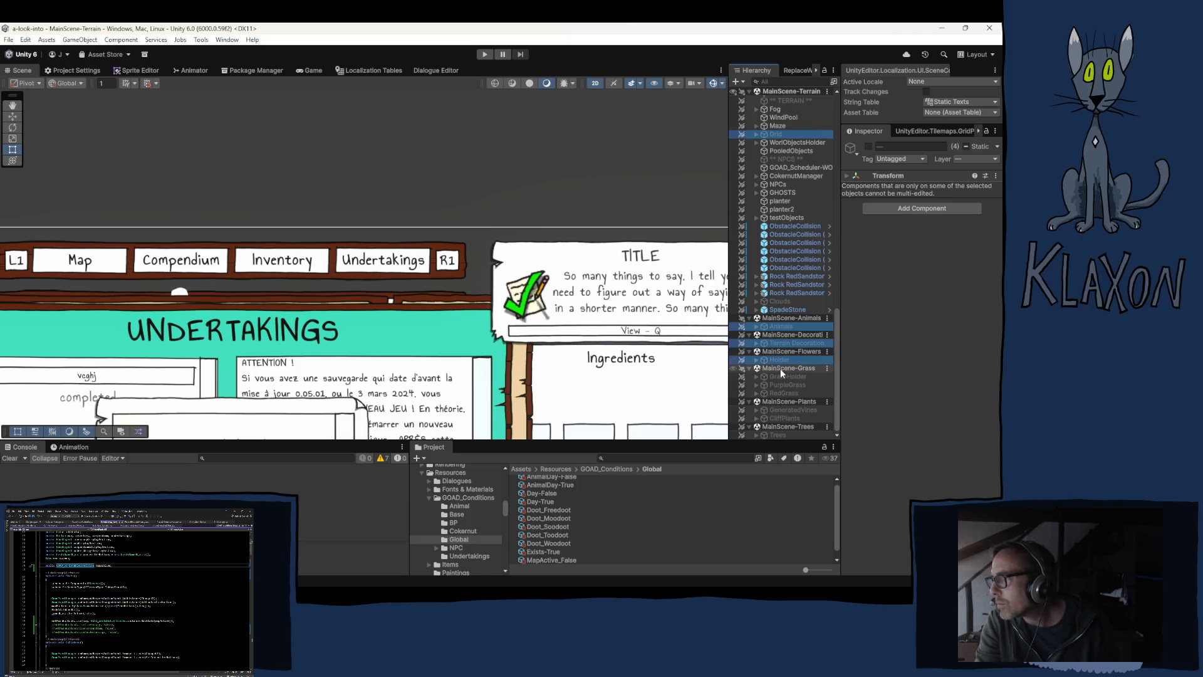
{"action": "left_click", "coordinate": [780, 376], "text": "ctrl"}
{"action": "left_click", "coordinate": [781, 385], "text": "ctrl"}
{"action": "left_click", "coordinate": [780, 393], "text": "ctrl"}
{"action": "left_click", "coordinate": [777, 401], "text": "ctrl"}
{"action": "left_click", "coordinate": [779, 409], "text": "ctrl"}
{"action": "left_click", "coordinate": [780, 418], "text": "ctrl"}
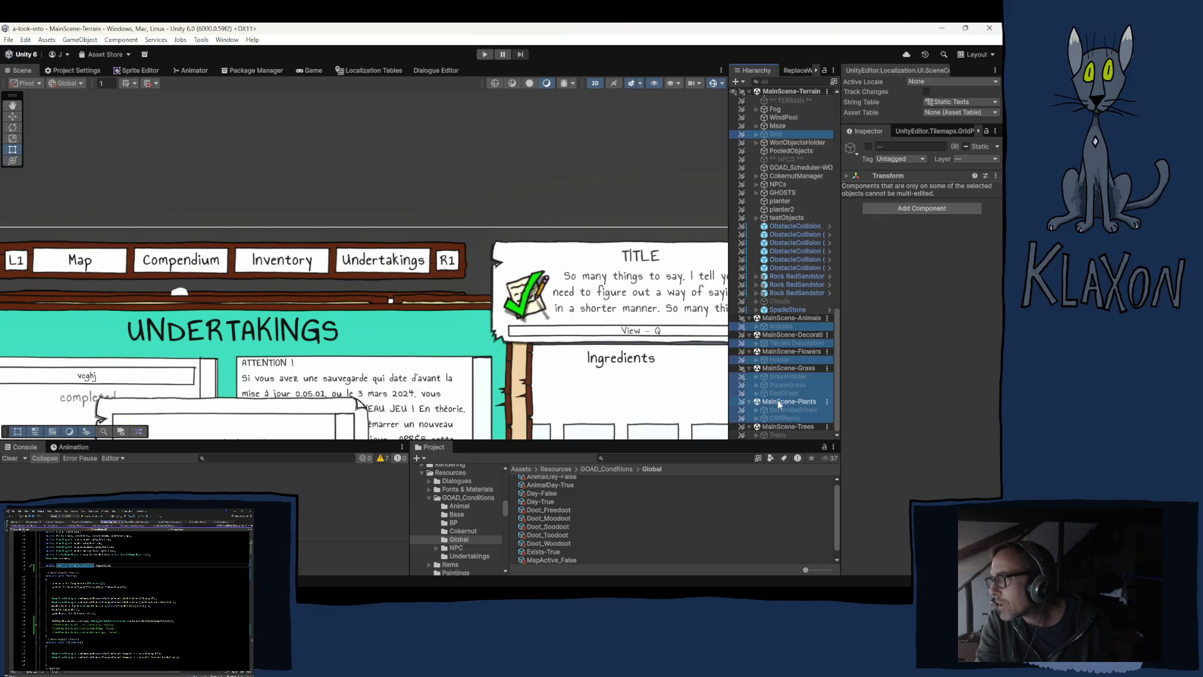
{"action": "left_click", "coordinate": [776, 432], "text": "ctrl"}
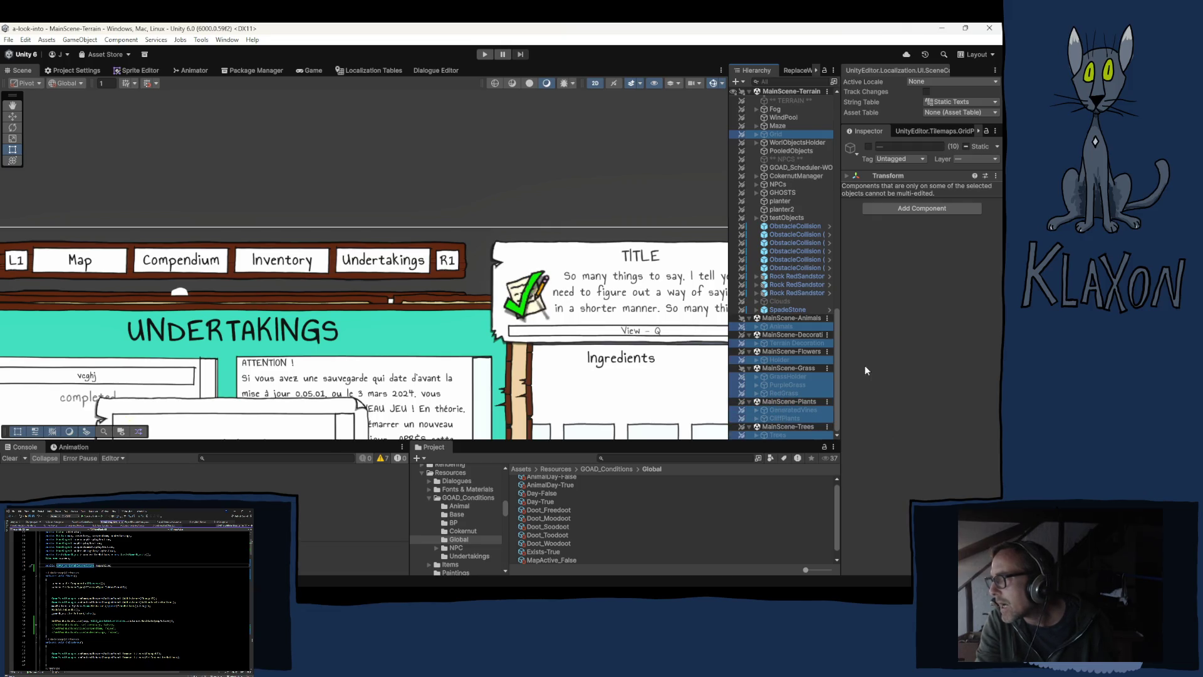
Activate all the selected objects and launch Play mode
{"action": "left_click", "coordinate": [868, 148]}
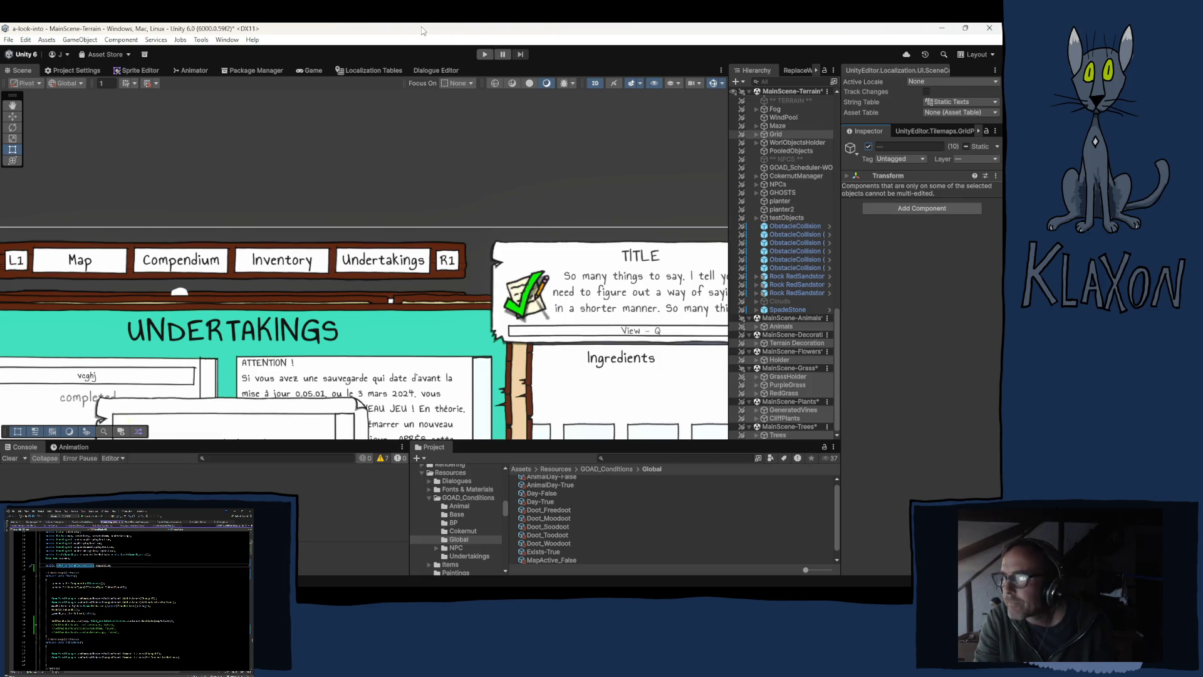
{"action": "left_click", "coordinate": [487, 54]}
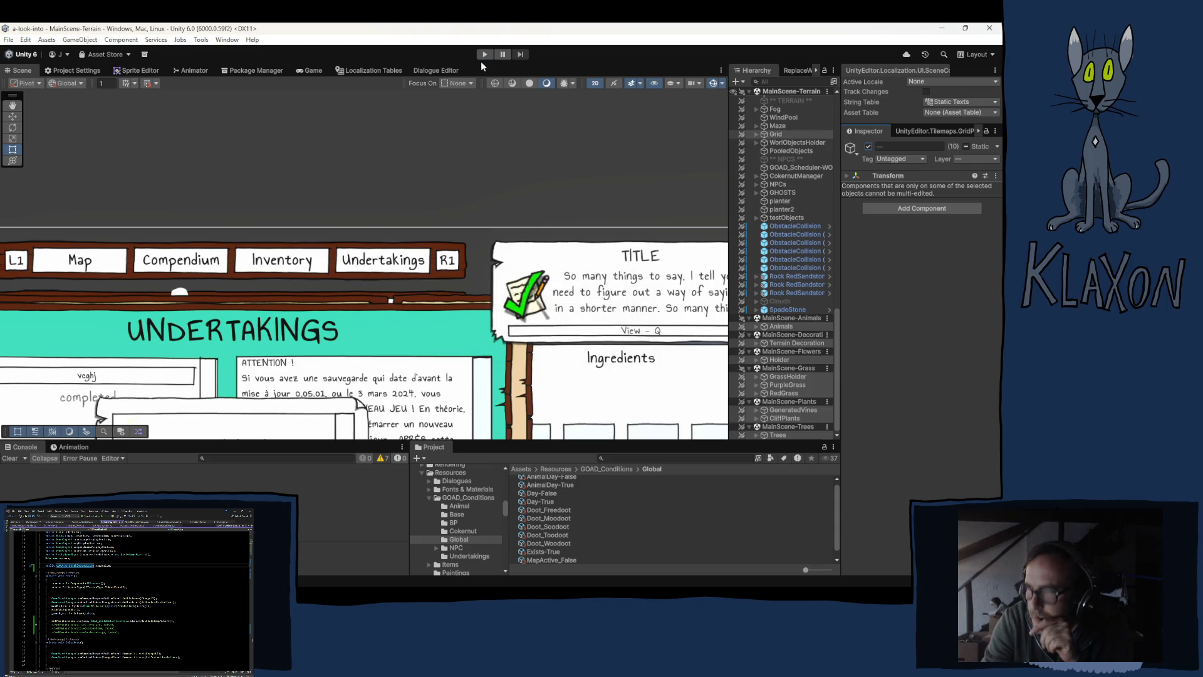
{"action": "left_click", "coordinate": [485, 55]}
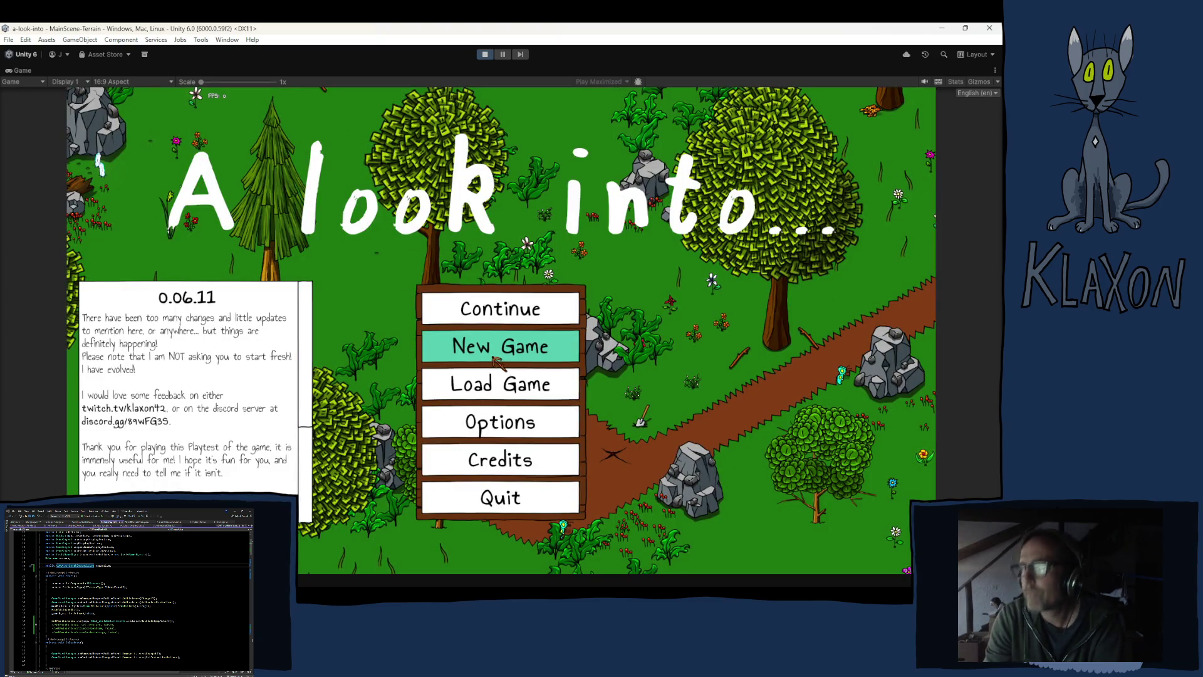
Start a New Game and accept the created character
{"action": "left_click", "coordinate": [495, 343]}
{"action": "left_click", "coordinate": [495, 406]}
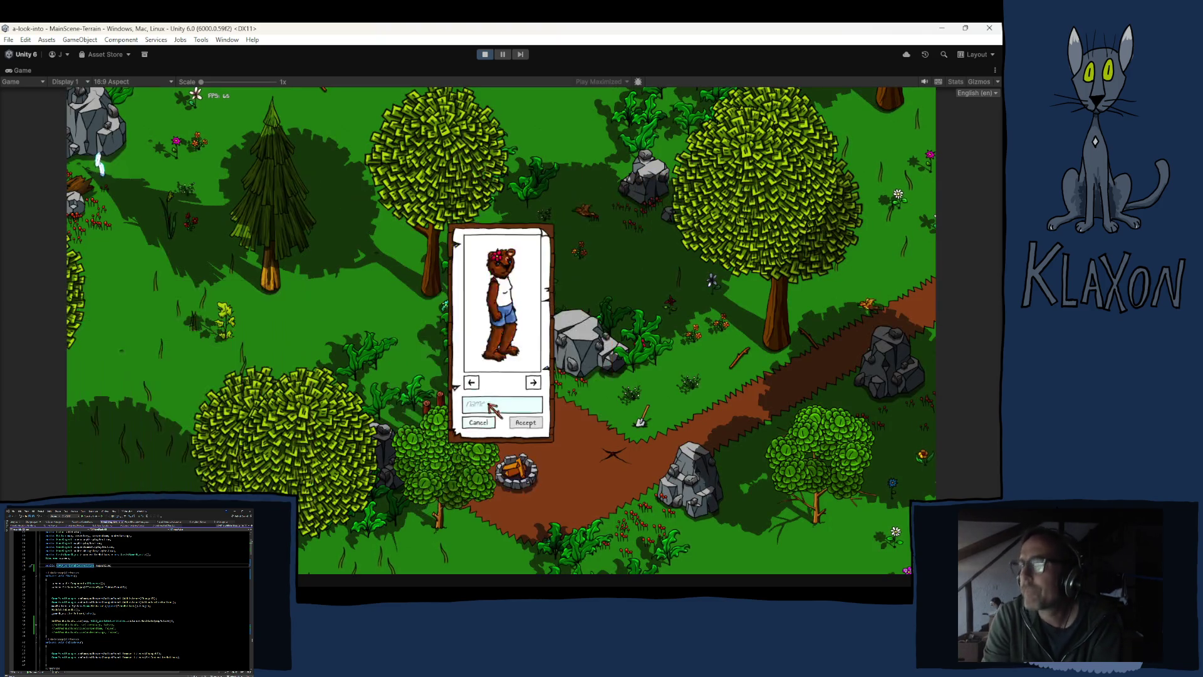
{"action": "left_click", "coordinate": [520, 424]}
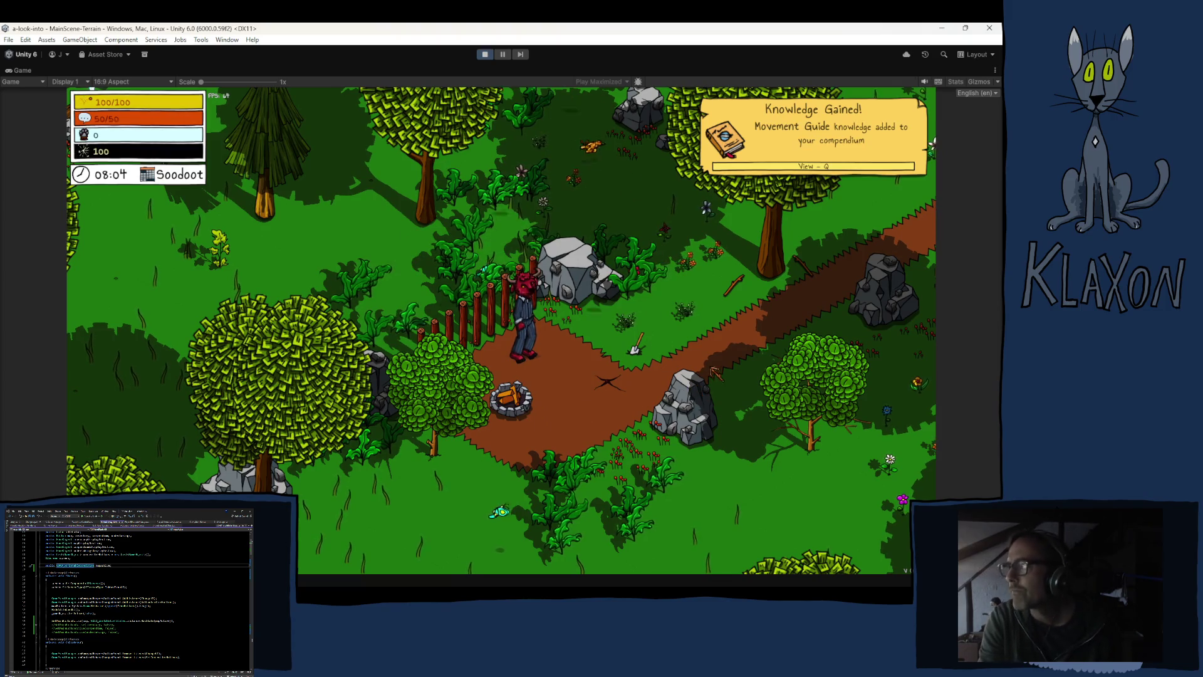
Browse the in-game Compendiums, Inventory and Undertakings pages, then stop the game
{"action": "key", "text": "Tab"}
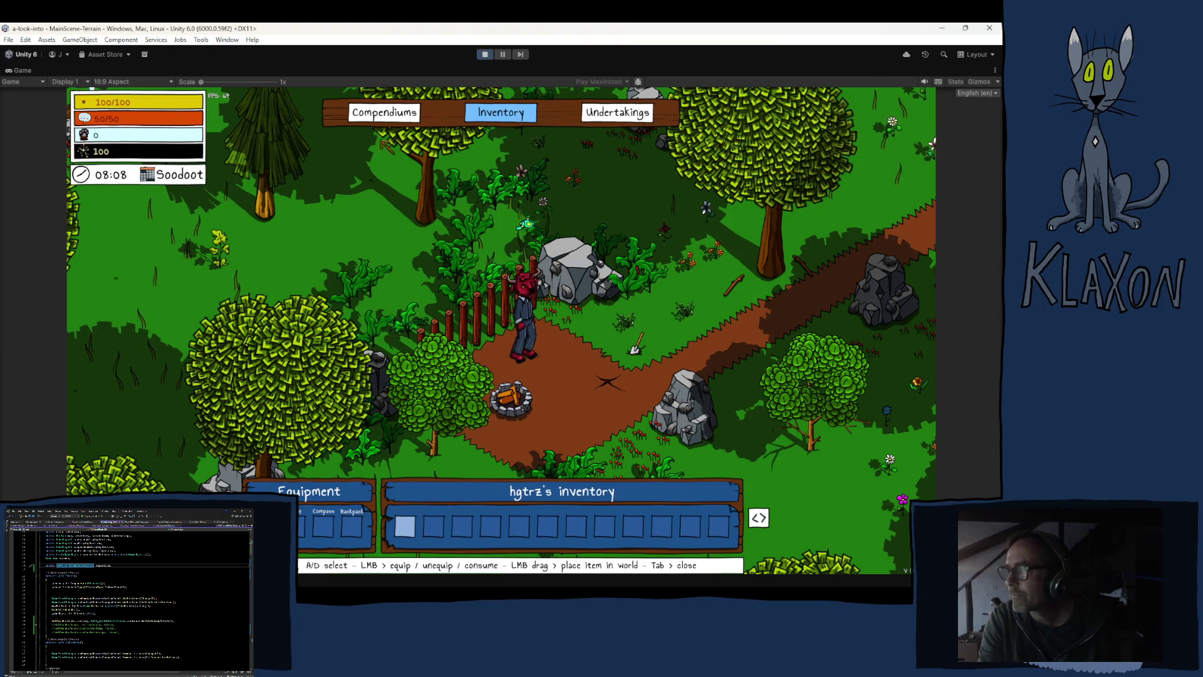
{"action": "left_click", "coordinate": [395, 112]}
{"action": "left_click", "coordinate": [526, 111]}
{"action": "left_click", "coordinate": [617, 112]}
{"action": "left_click", "coordinate": [501, 112]}
{"action": "left_click", "coordinate": [402, 119]}
{"action": "key", "text": "Tab"}
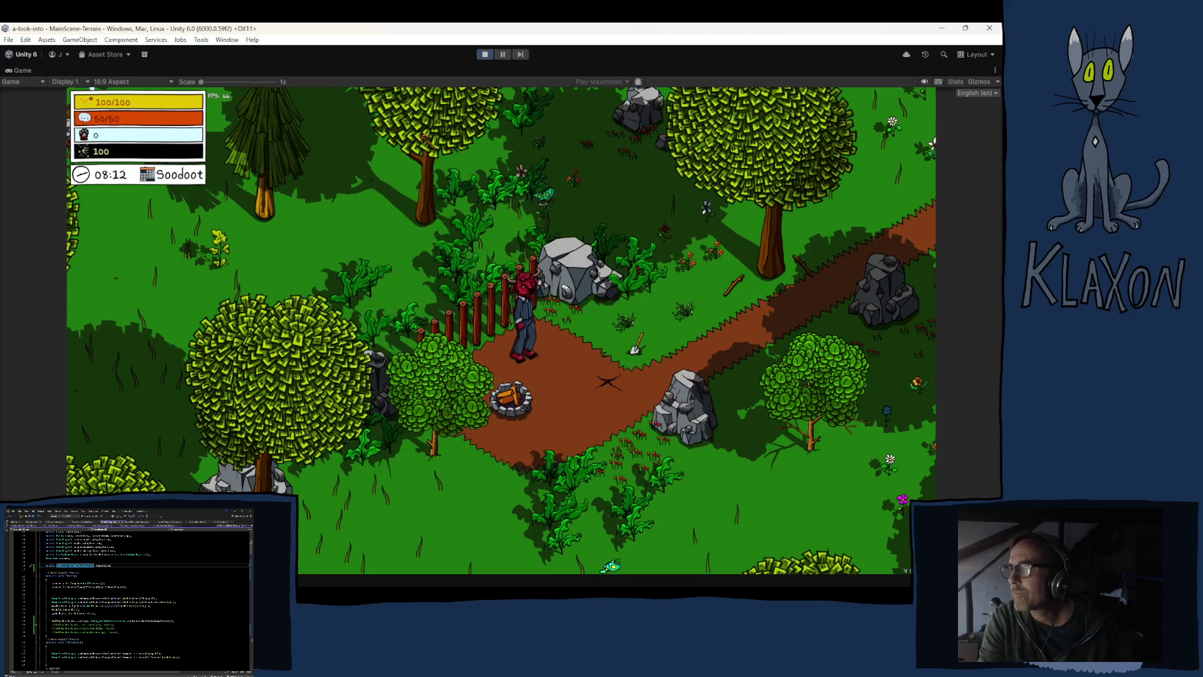
{"action": "key", "text": "Tab"}
{"action": "key", "text": "Tab"}
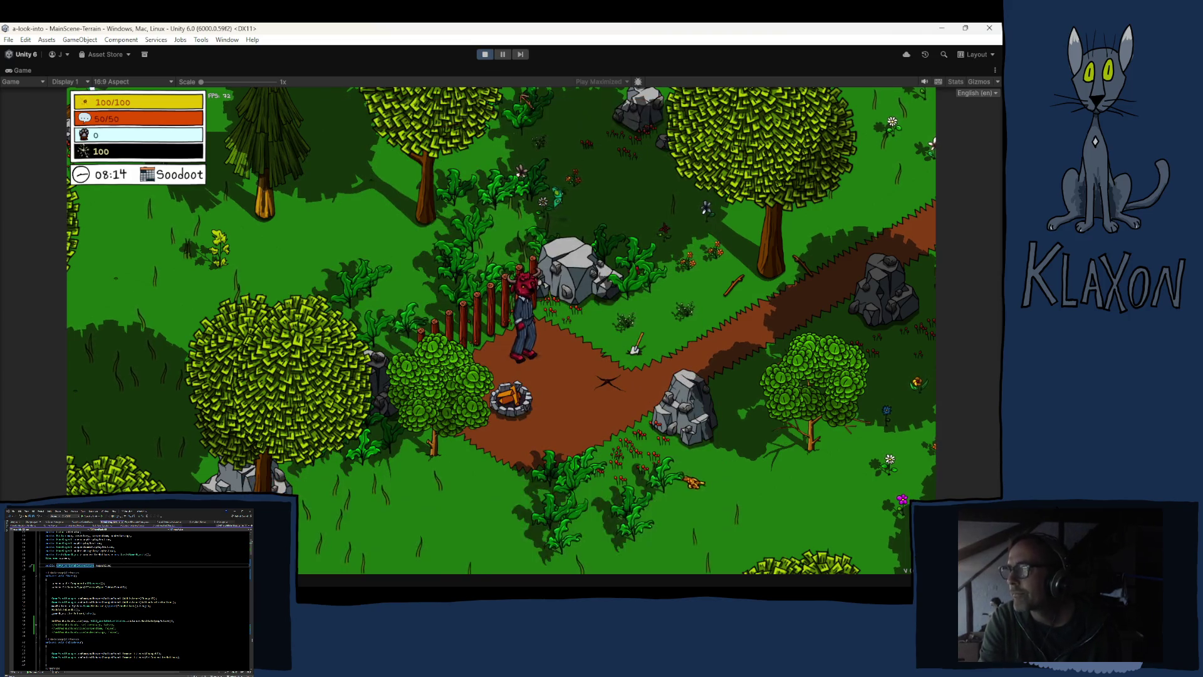
{"action": "left_click", "coordinate": [484, 54]}
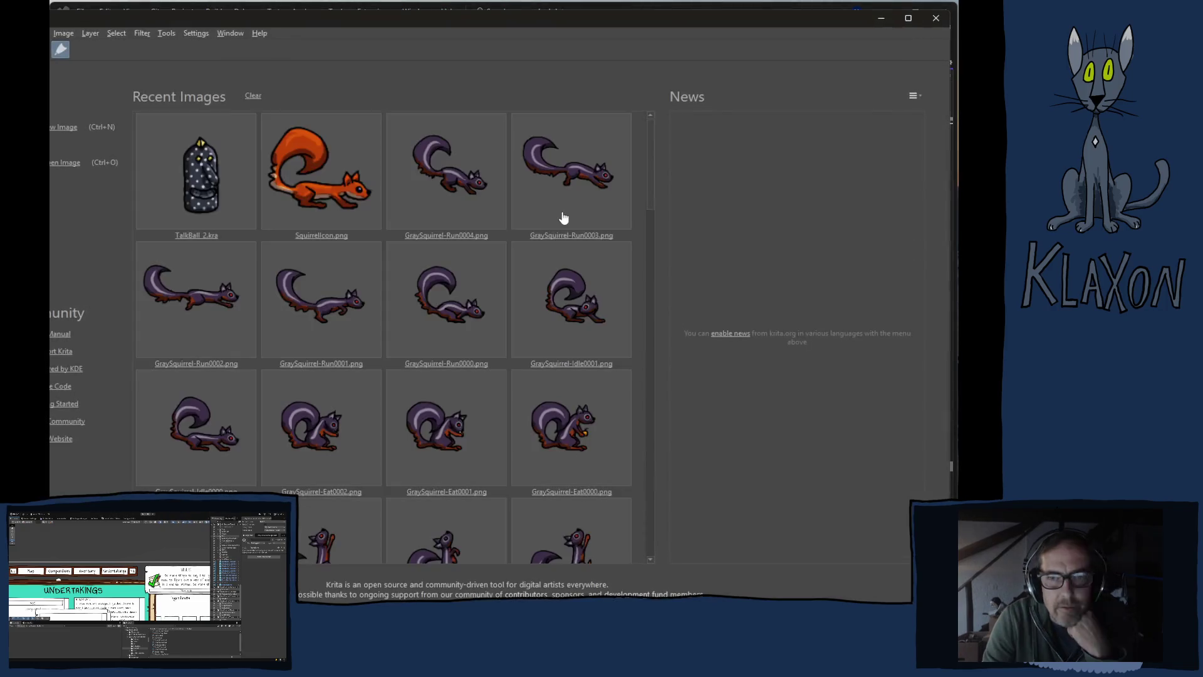
Create a new Krita image 64 px wide and 64 px high
{"action": "left_click", "coordinate": [55, 125]}
{"action": "left_click", "coordinate": [477, 230]}
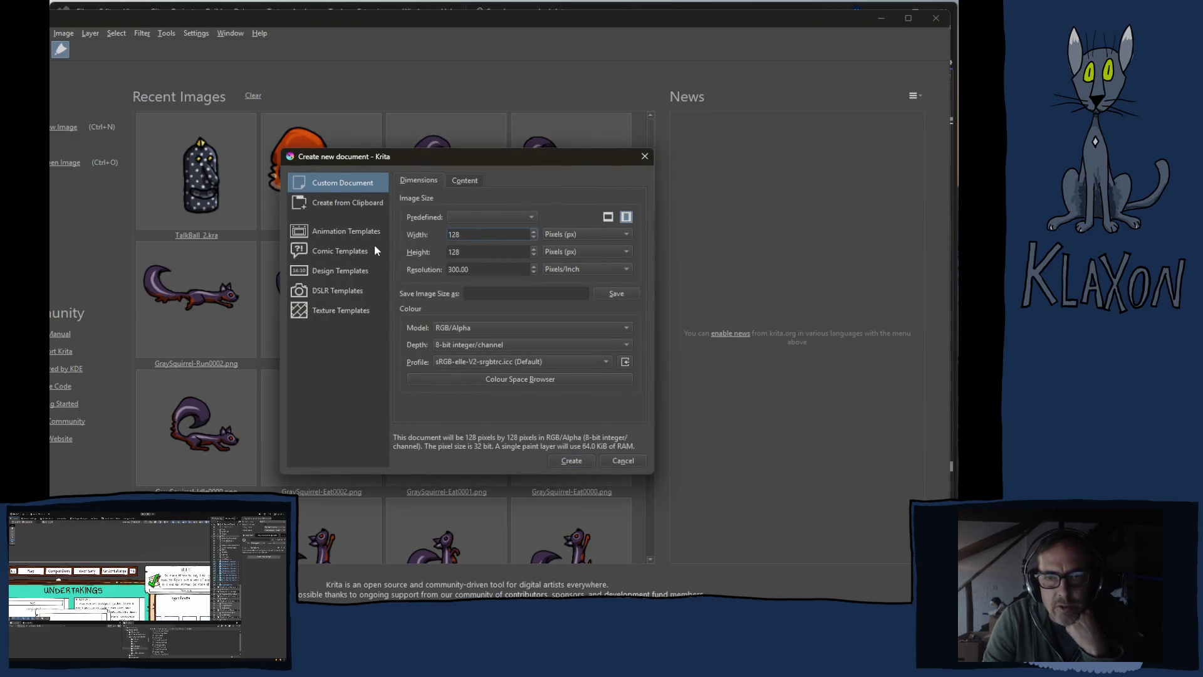
{"action": "left_click_drag", "start_coordinate": [475, 234], "coordinate": [410, 243]}
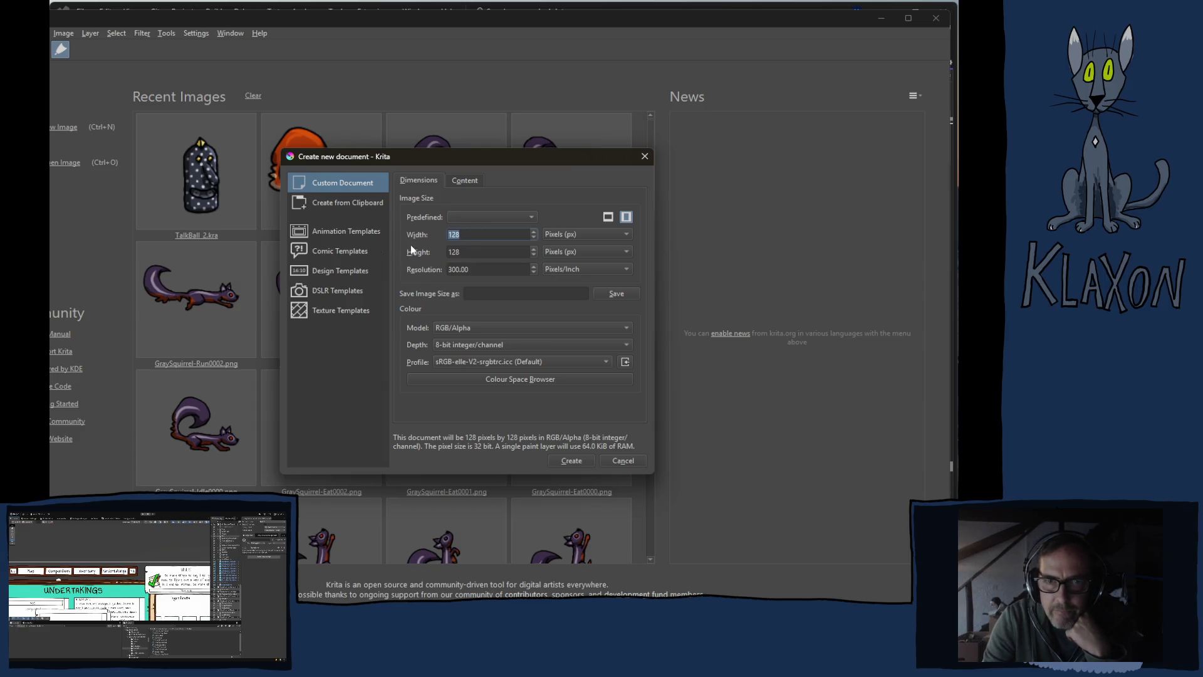
{"action": "type", "text": "64"}
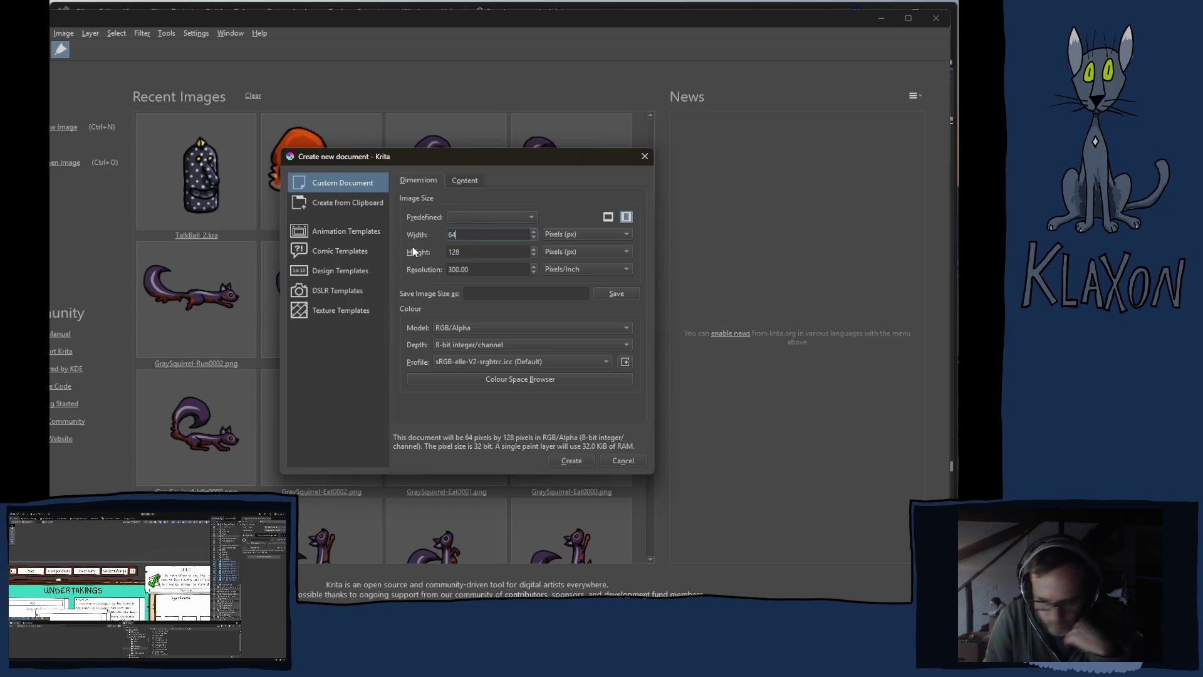
{"action": "key", "text": "Tab"}
{"action": "type", "text": "64"}
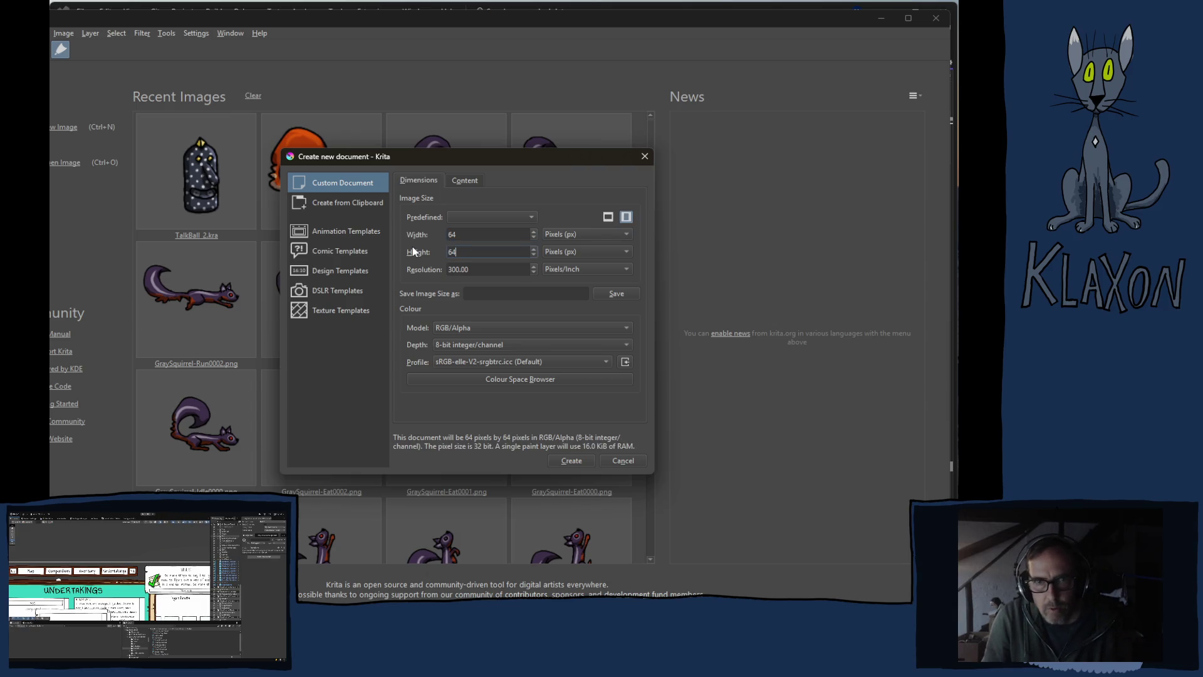
{"action": "left_click", "coordinate": [571, 460]}
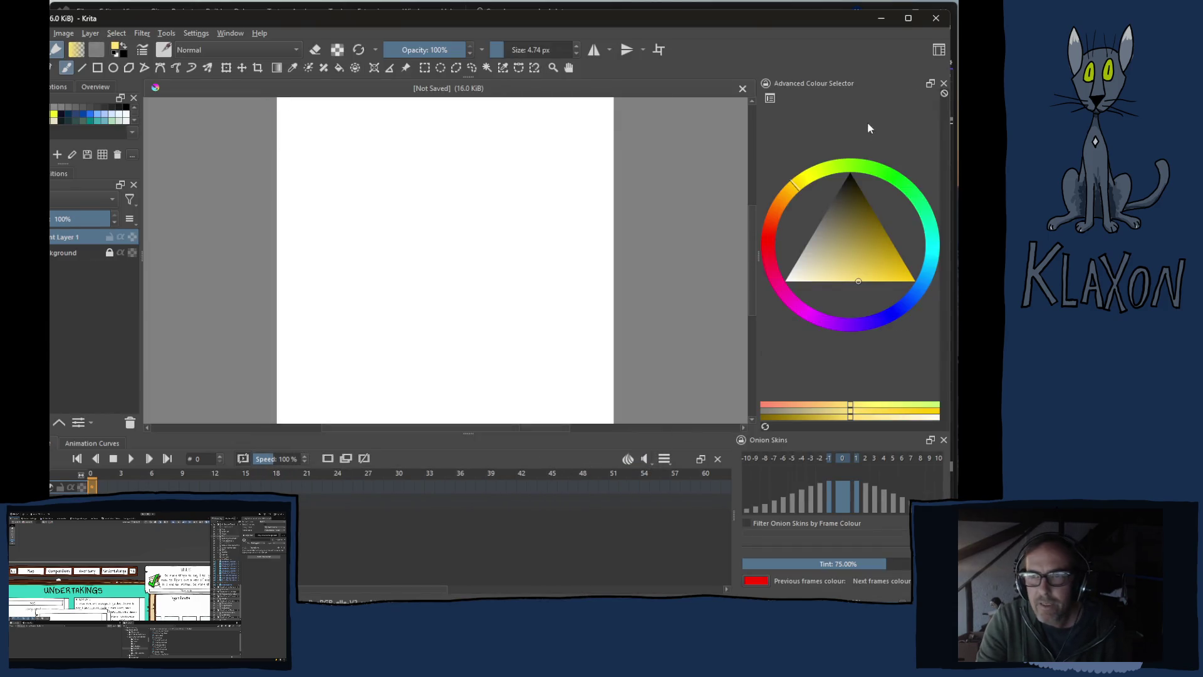
{"action": "left_click", "coordinate": [938, 52]}
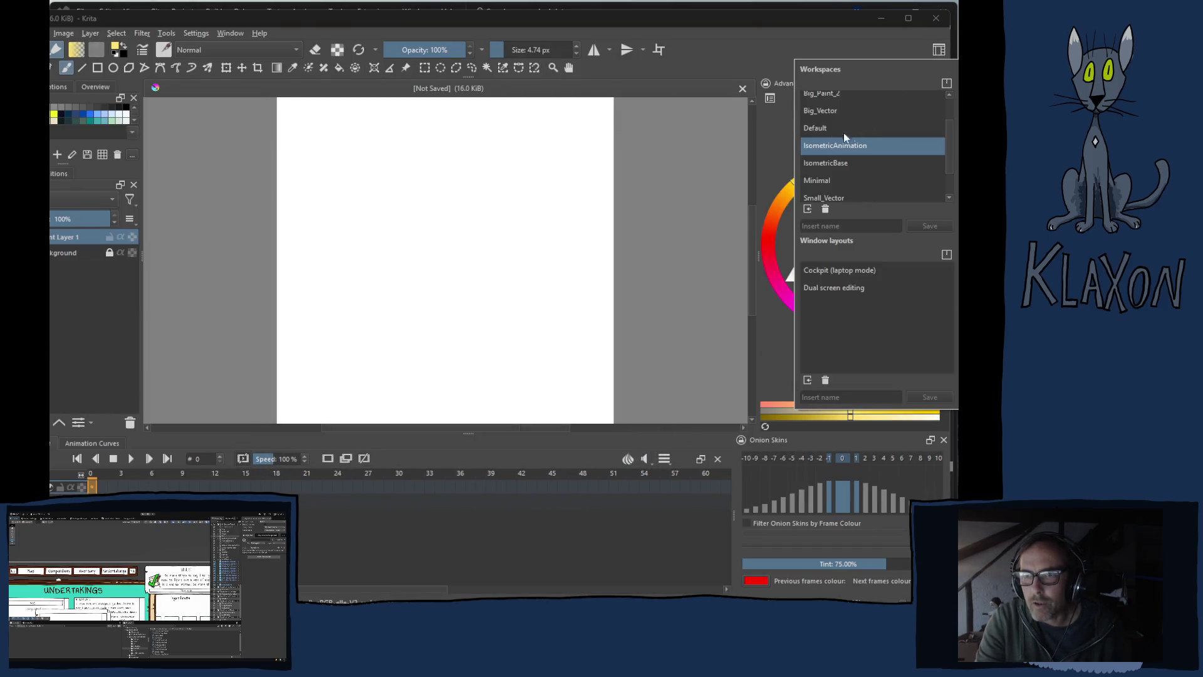
Choose the IsometricBase workspace and zoom the blank canvas out
{"action": "left_click", "coordinate": [837, 161]}
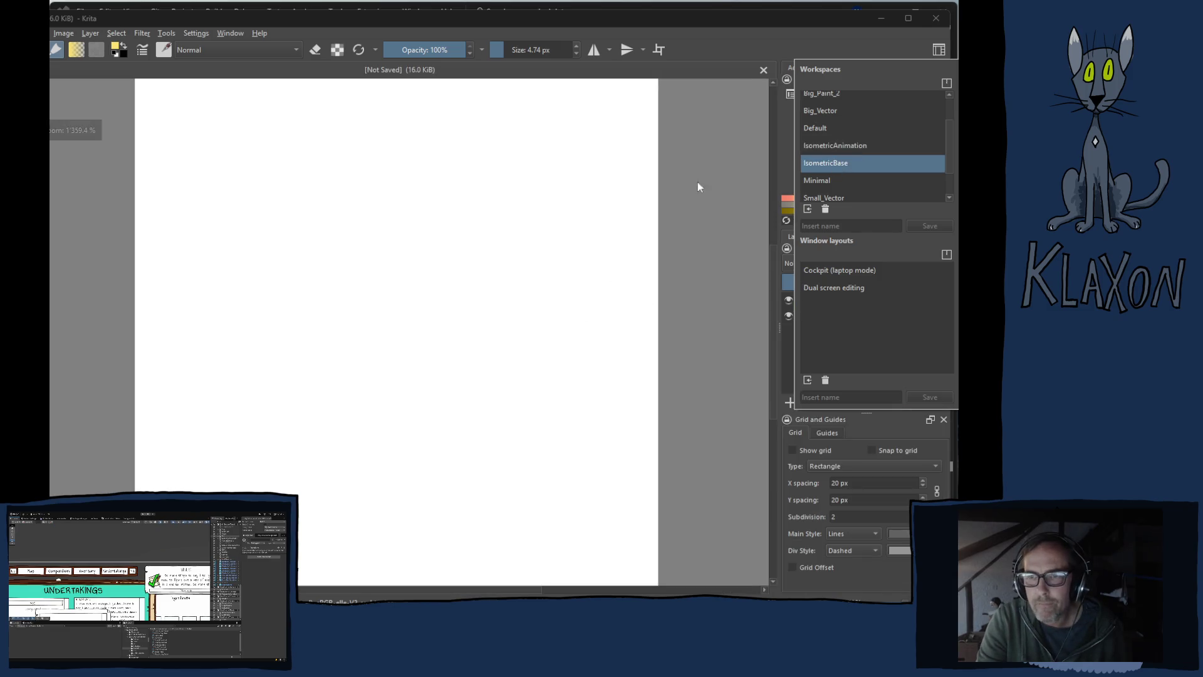
{"action": "left_click", "coordinate": [750, 28]}
{"action": "scroll", "coordinate": [382, 349], "scroll_direction": "down", "scroll_amount": 2}
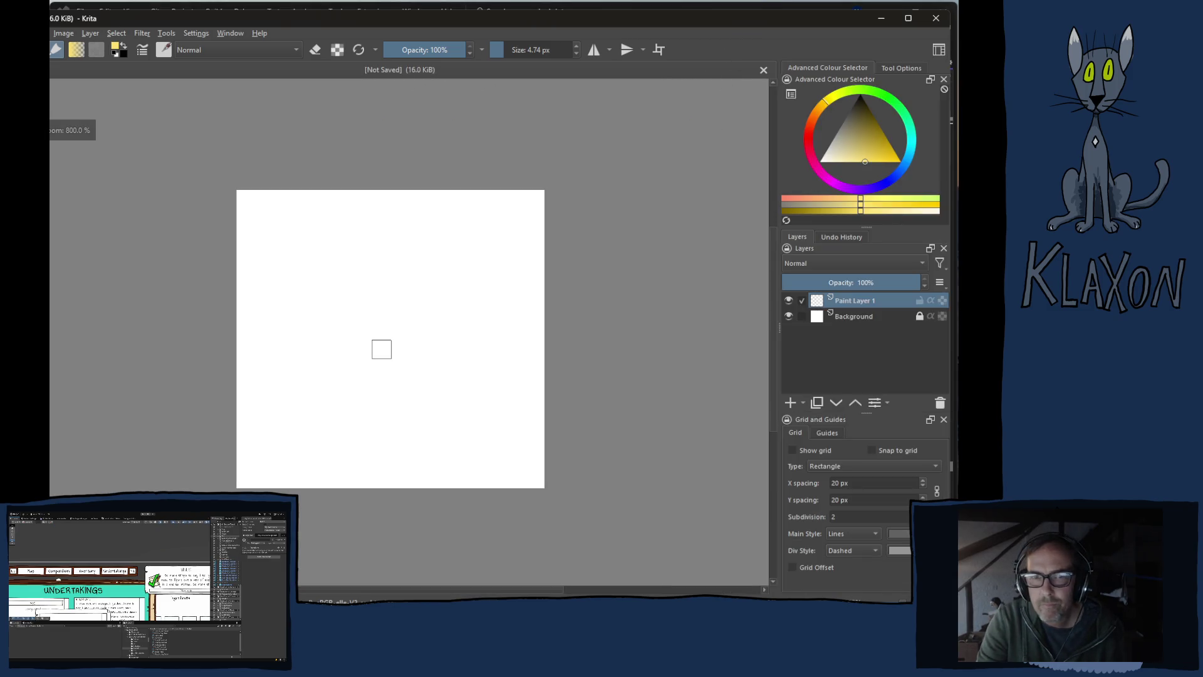
{"action": "scroll", "coordinate": [382, 349], "scroll_direction": "down", "scroll_amount": 1}
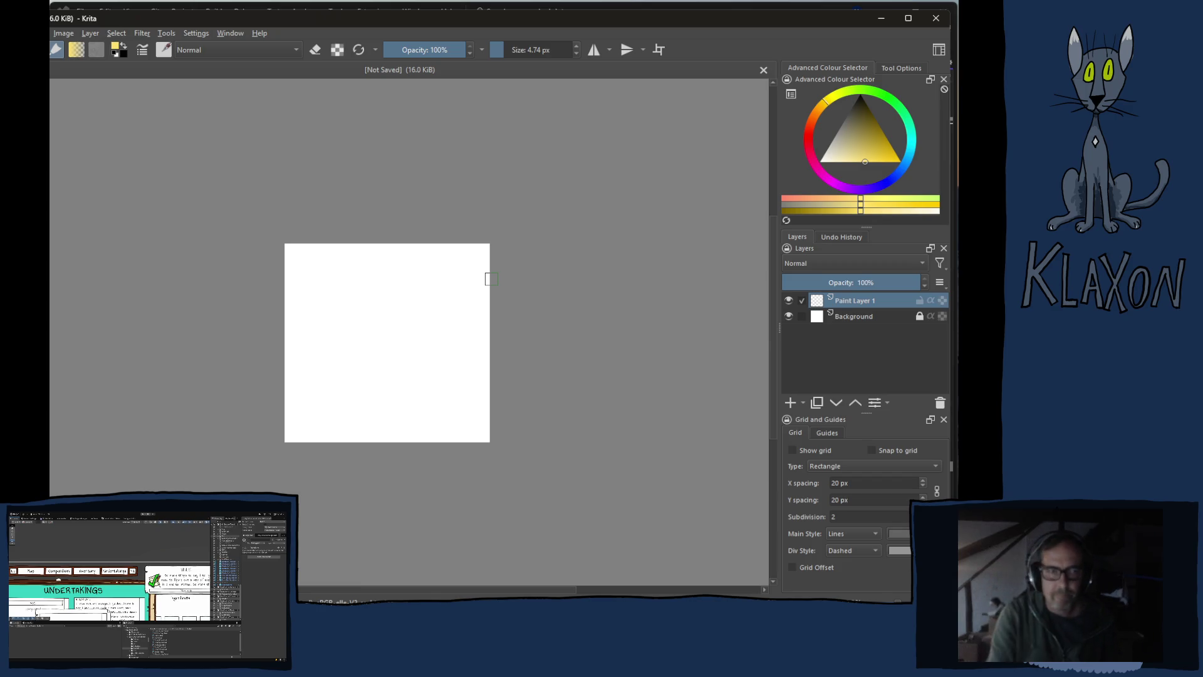
{"action": "mouse_move", "coordinate": [380, 258]}
{"action": "left_mouse_down"}
{"action": "mouse_move", "coordinate": [376, 303]}
{"action": "mouse_move", "coordinate": [422, 376]}
{"action": "mouse_move", "coordinate": [371, 389]}
{"action": "mouse_move", "coordinate": [432, 338]}
{"action": "mouse_move", "coordinate": [445, 384]}
{"action": "mouse_move", "coordinate": [412, 408]}
{"action": "mouse_move", "coordinate": [313, 327]}
{"action": "mouse_move", "coordinate": [422, 269]}
{"action": "mouse_move", "coordinate": [462, 344]}
{"action": "mouse_move", "coordinate": [345, 296]}
{"action": "left_mouse_up"}
{"action": "key", "text": "e"}
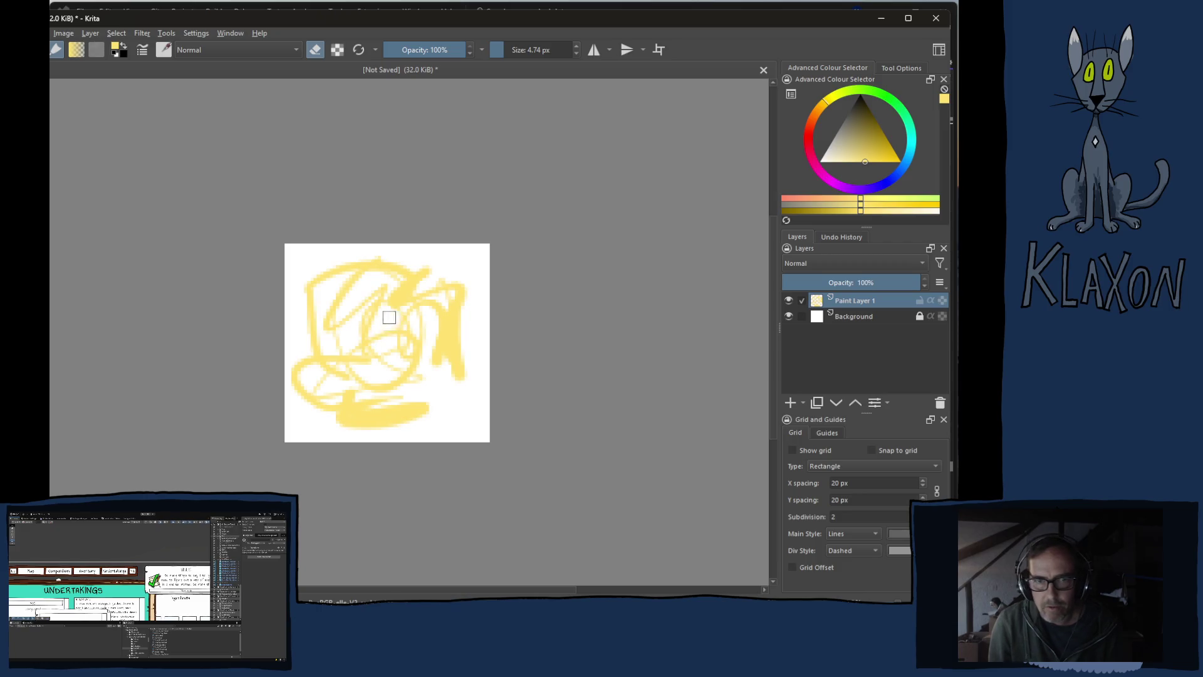
{"action": "mouse_move", "coordinate": [376, 264]}
{"action": "left_mouse_down"}
{"action": "mouse_move", "coordinate": [296, 322]}
{"action": "mouse_move", "coordinate": [327, 389]}
{"action": "mouse_move", "coordinate": [435, 349]}
{"action": "mouse_move", "coordinate": [456, 376]}
{"action": "left_mouse_up"}
{"action": "key", "text": "e"}
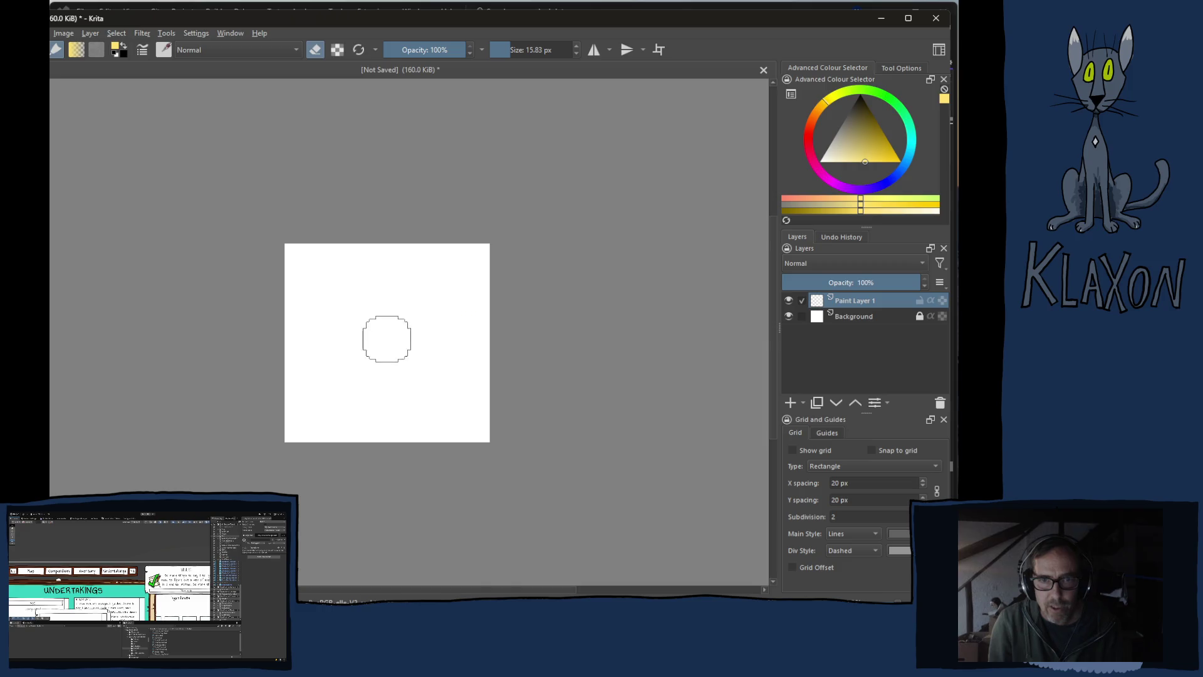
{"action": "left_click_drag", "start_coordinate": [355, 271], "coordinate": [325, 348]}
{"action": "left_click_drag", "start_coordinate": [382, 303], "coordinate": [375, 357]}
{"action": "left_click_drag", "start_coordinate": [417, 341], "coordinate": [411, 384]}
{"action": "left_click_drag", "start_coordinate": [361, 327], "coordinate": [435, 322]}
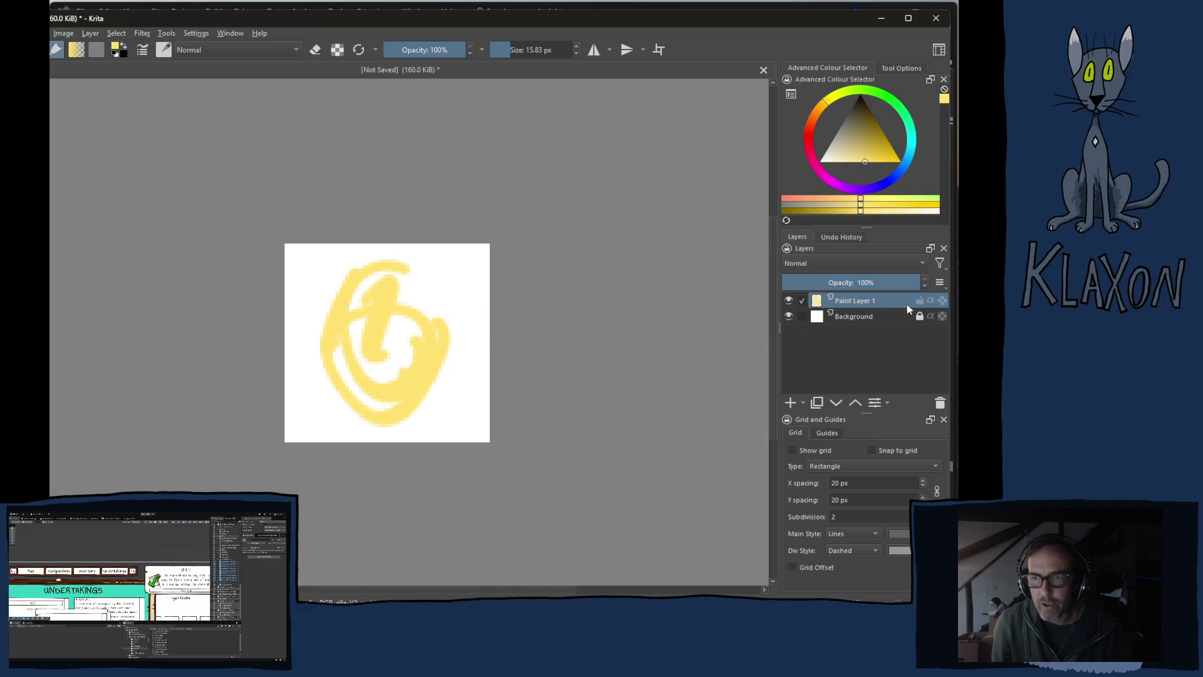
{"action": "key", "text": "e"}
{"action": "key", "text": "bracketright"}
{"action": "key", "text": "bracketright"}
{"action": "key", "text": "bracketright"}
{"action": "key", "text": "bracketright"}
{"action": "mouse_move", "coordinate": [338, 269]}
{"action": "left_mouse_down"}
{"action": "mouse_move", "coordinate": [309, 384]}
{"action": "mouse_move", "coordinate": [350, 357]}
{"action": "mouse_move", "coordinate": [422, 406]}
{"action": "left_mouse_up"}
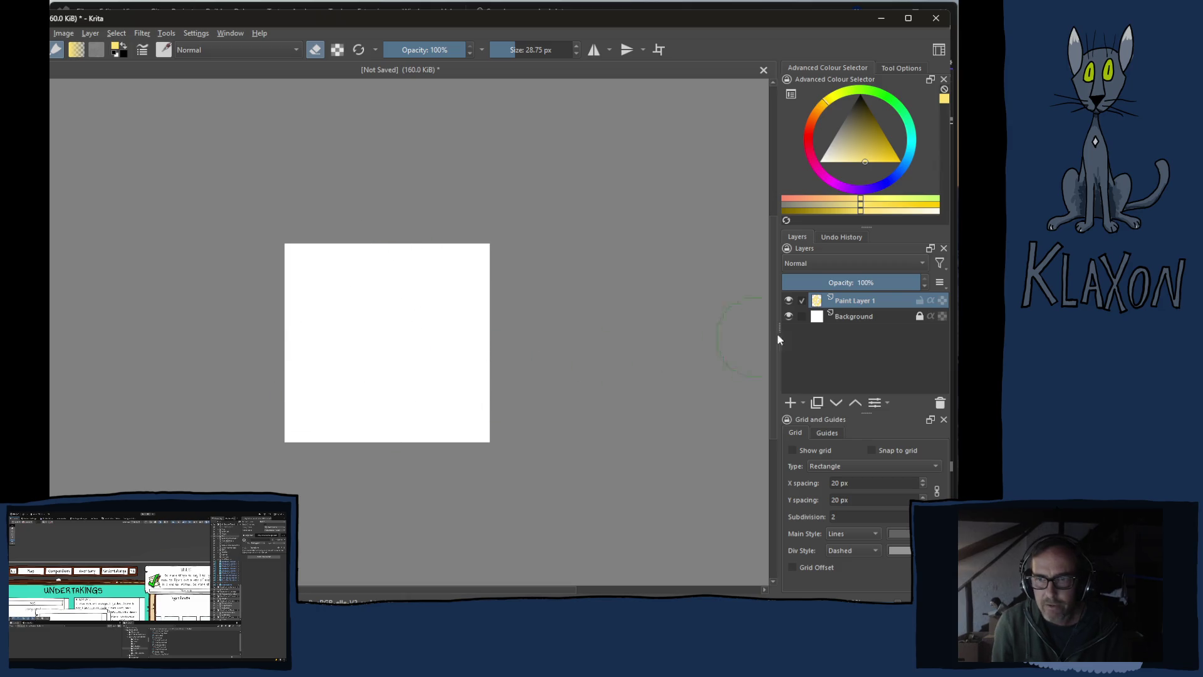
Delete the Background layer and set up a black 2.80 px painting brush
{"action": "left_click", "coordinate": [855, 318]}
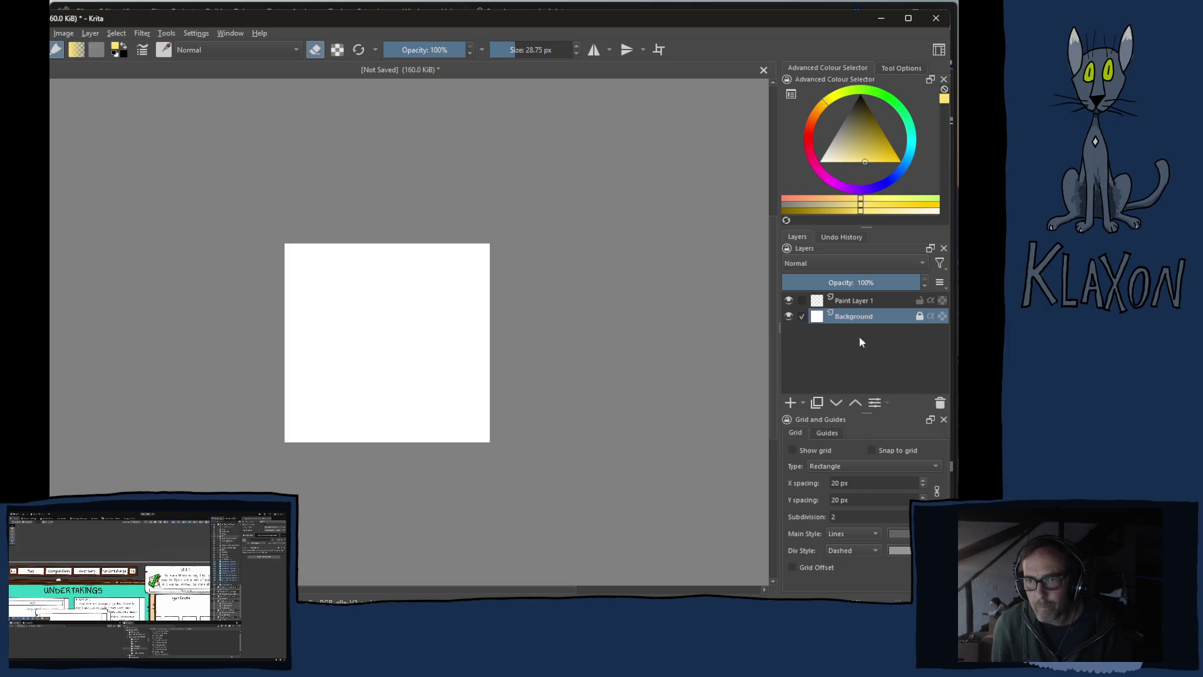
{"action": "left_click", "coordinate": [939, 402]}
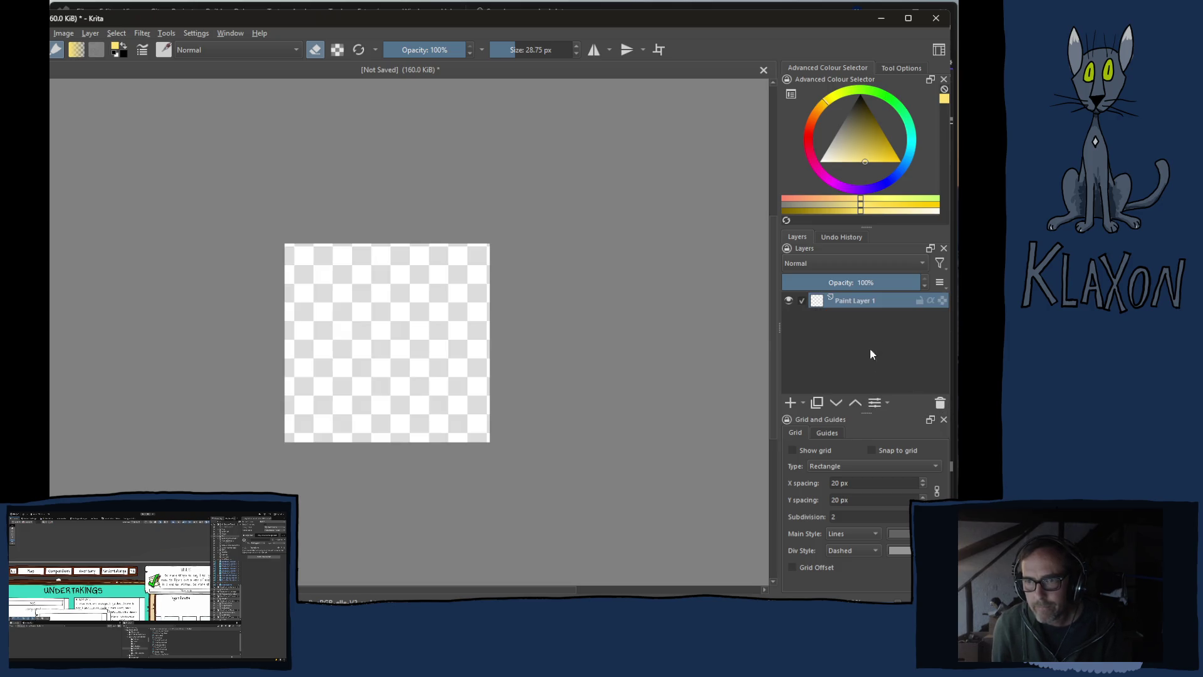
{"action": "key", "text": "e"}
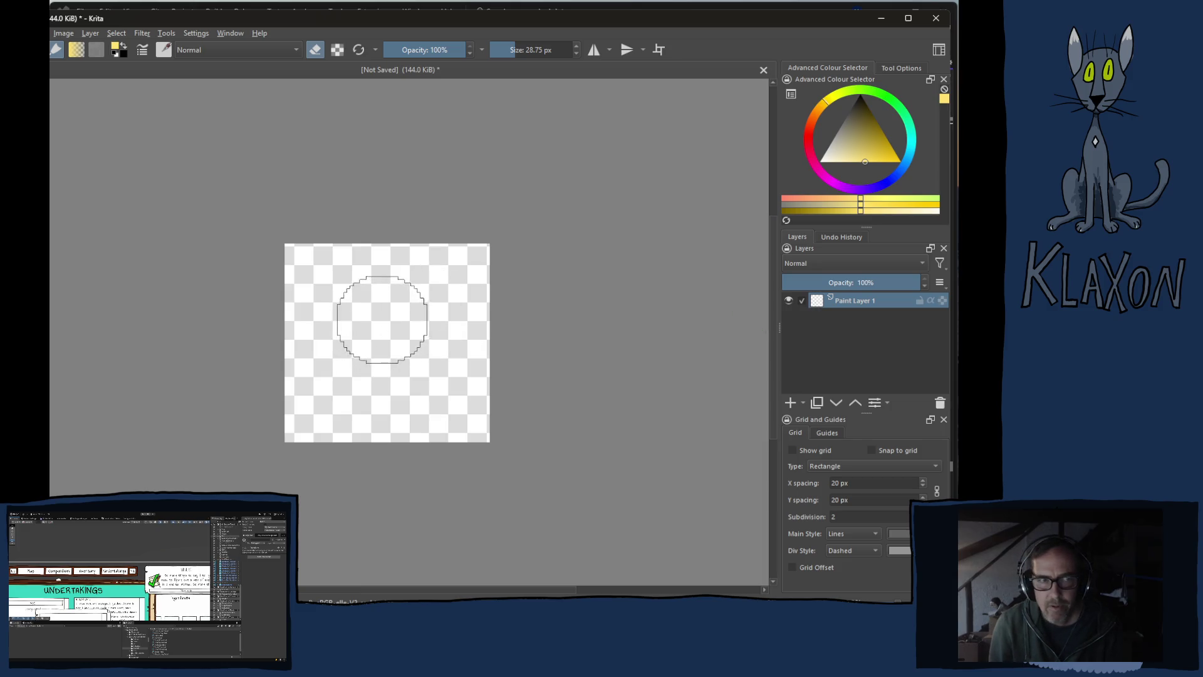
{"action": "right_click", "coordinate": [396, 311]}
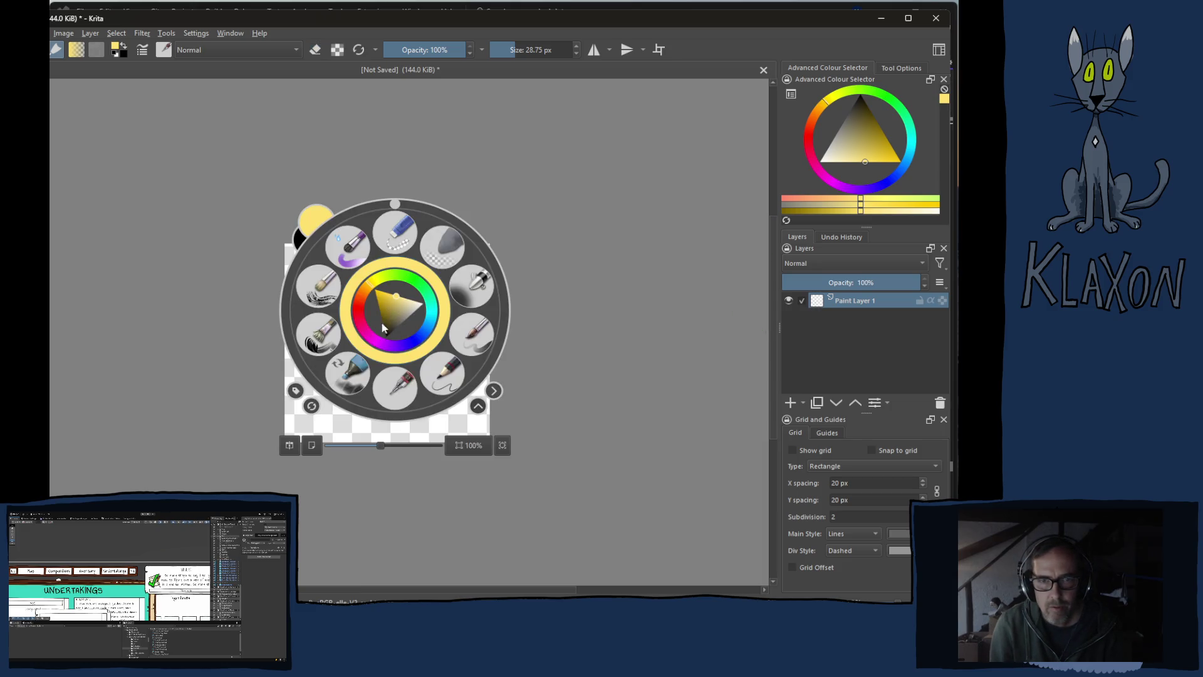
{"action": "left_click_drag", "start_coordinate": [393, 309], "coordinate": [376, 344]}
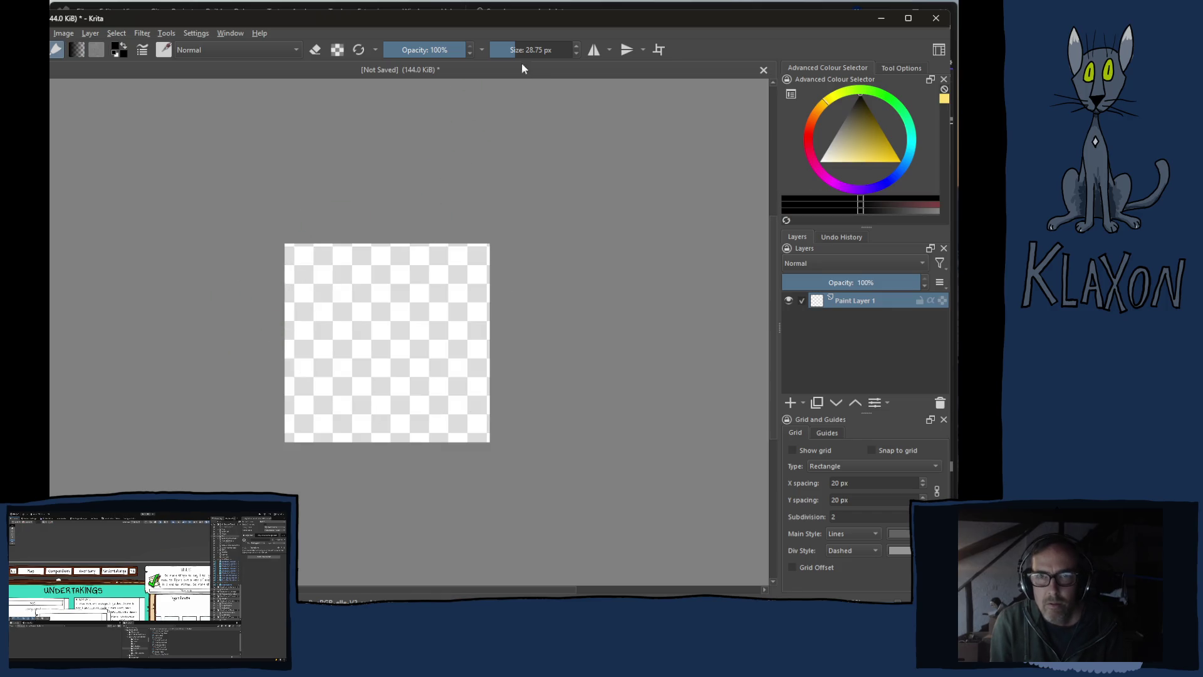
{"action": "mouse_move", "coordinate": [529, 51]}
{"action": "left_mouse_down"}
{"action": "mouse_move", "coordinate": [564, 50]}
{"action": "mouse_move", "coordinate": [500, 50]}
{"action": "left_mouse_up"}
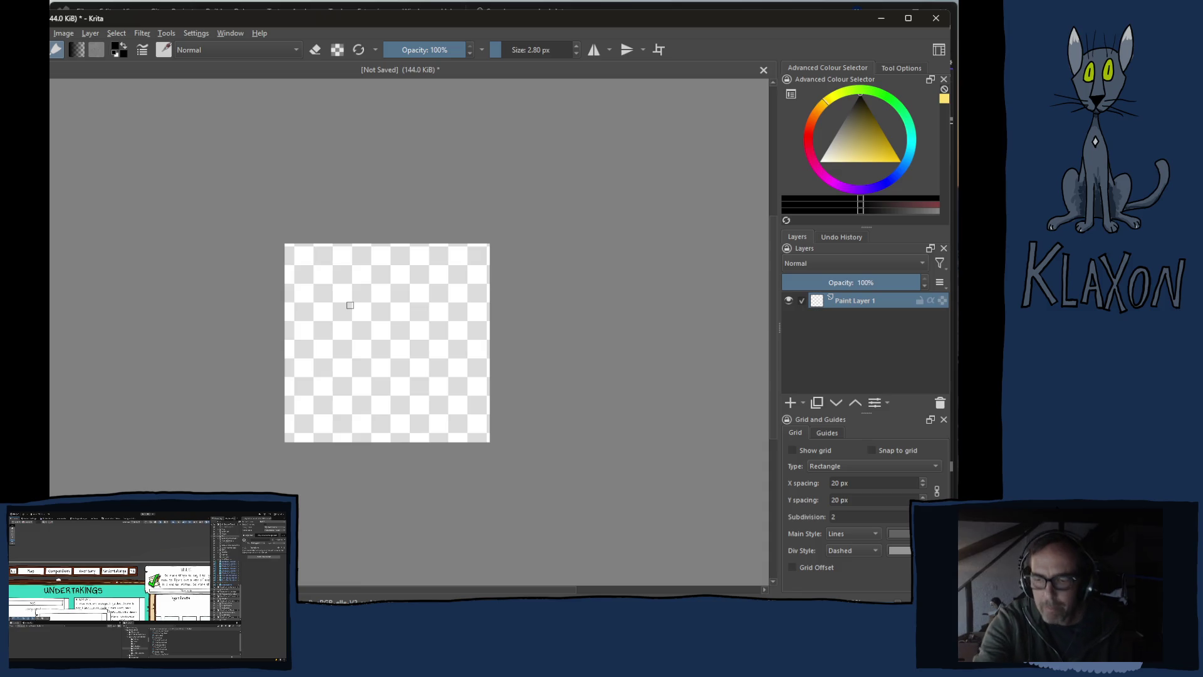
{"action": "right_click", "coordinate": [350, 305]}
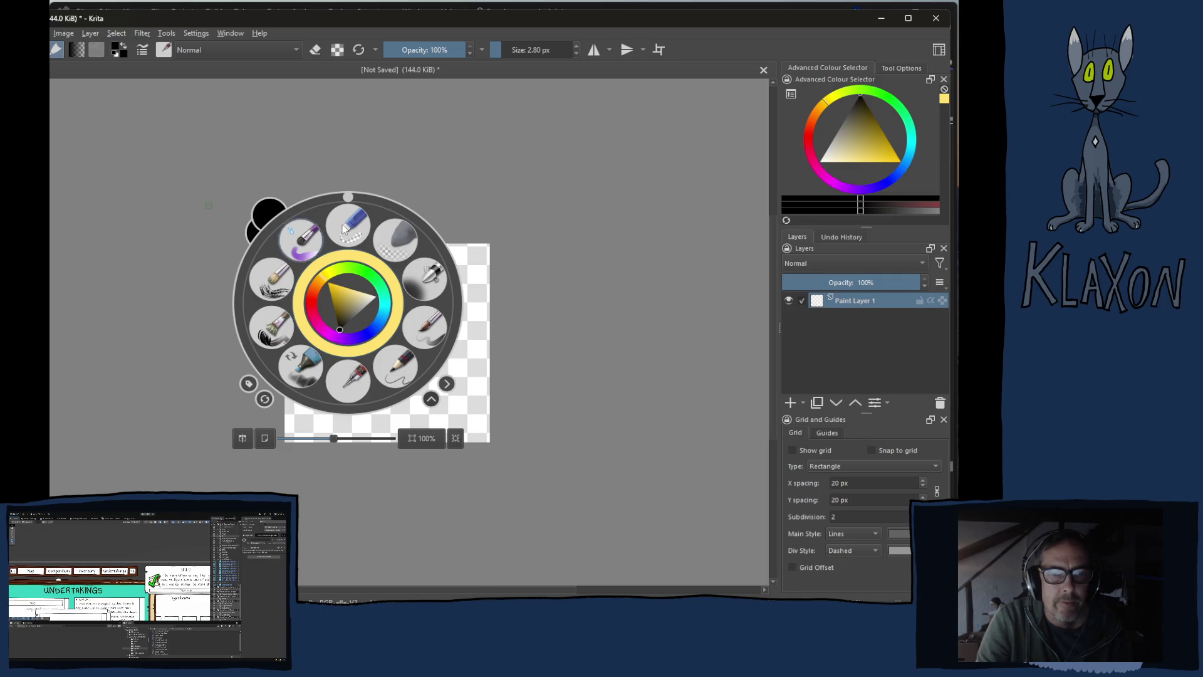
{"action": "key", "text": "Escape"}
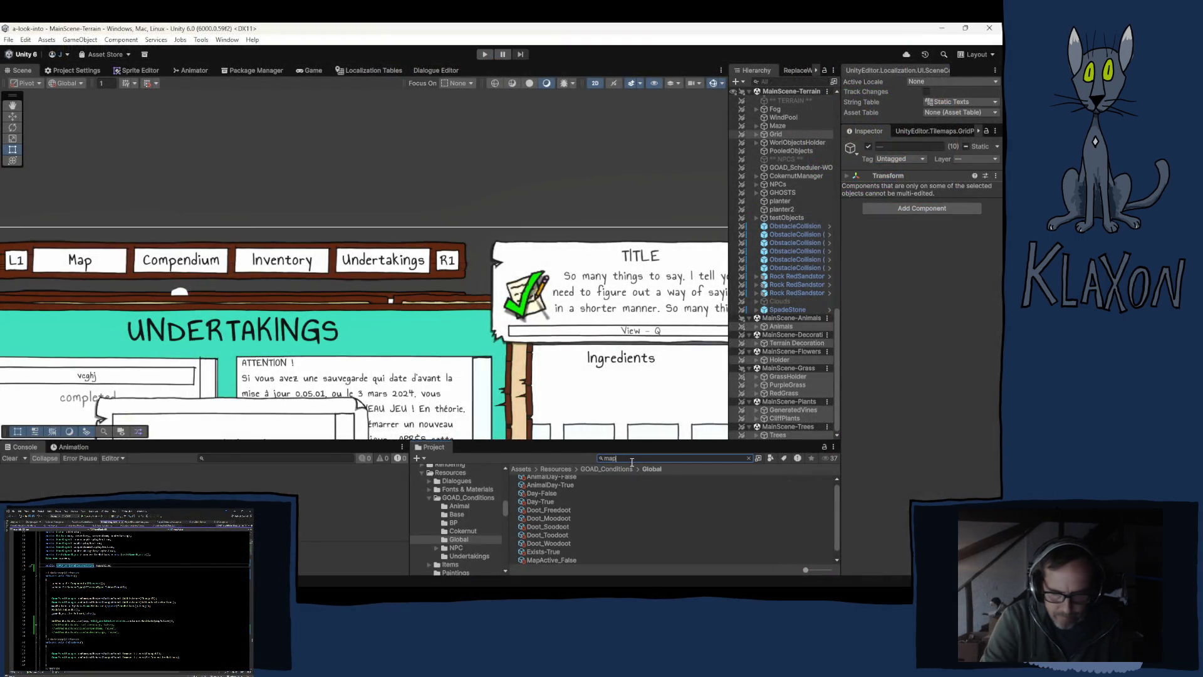
Search the Project for 'map', select the MapIcon sprite and drag it onto Krita
{"action": "type", "text": "ap"}
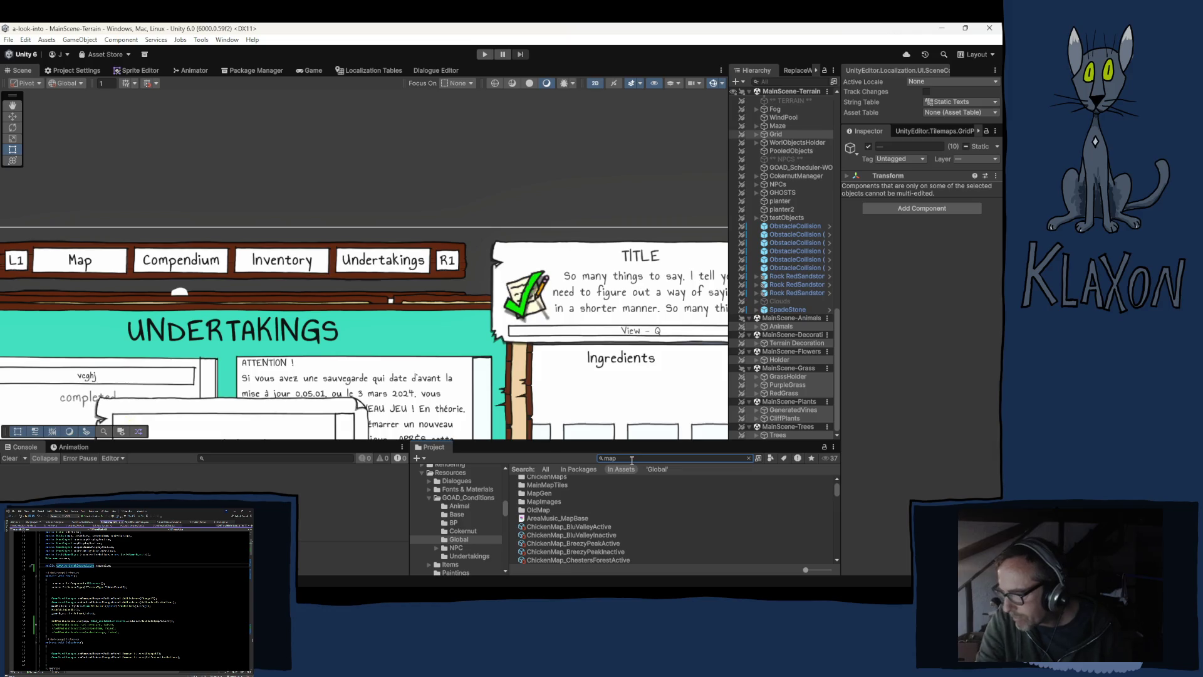
{"action": "scroll", "coordinate": [644, 531], "scroll_direction": "down", "scroll_amount": 3}
{"action": "scroll", "coordinate": [634, 518], "scroll_direction": "down", "scroll_amount": 3}
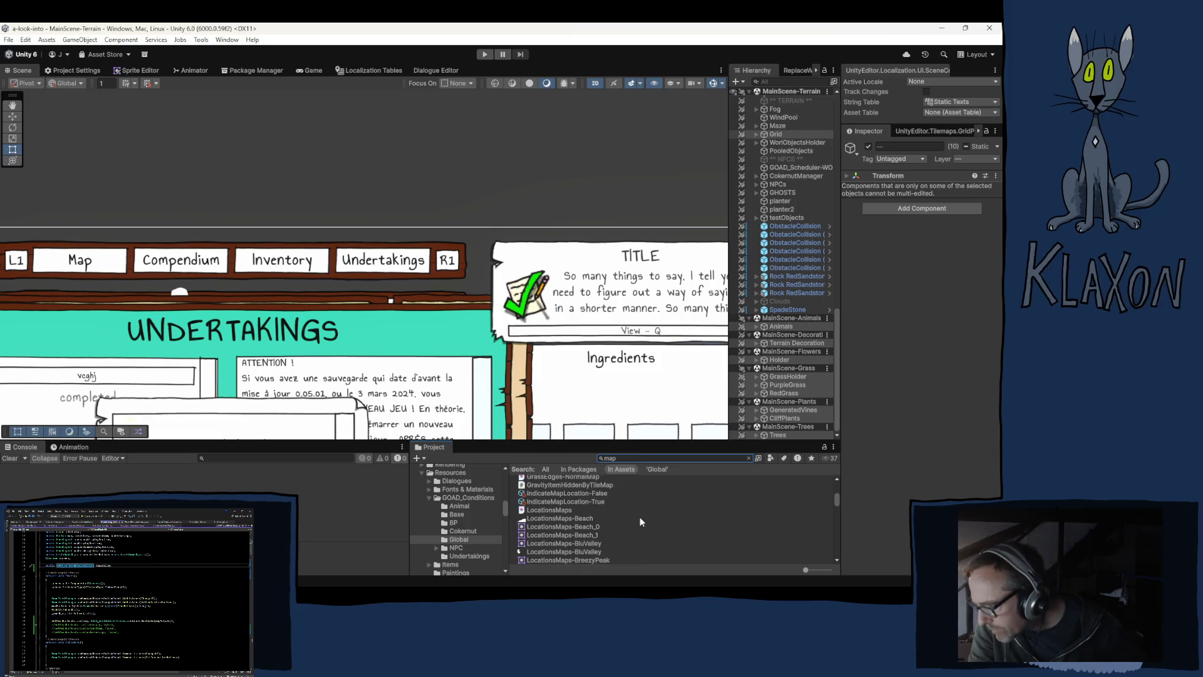
{"action": "scroll", "coordinate": [623, 513], "scroll_direction": "down", "scroll_amount": 5}
{"action": "scroll", "coordinate": [625, 518], "scroll_direction": "down", "scroll_amount": 5}
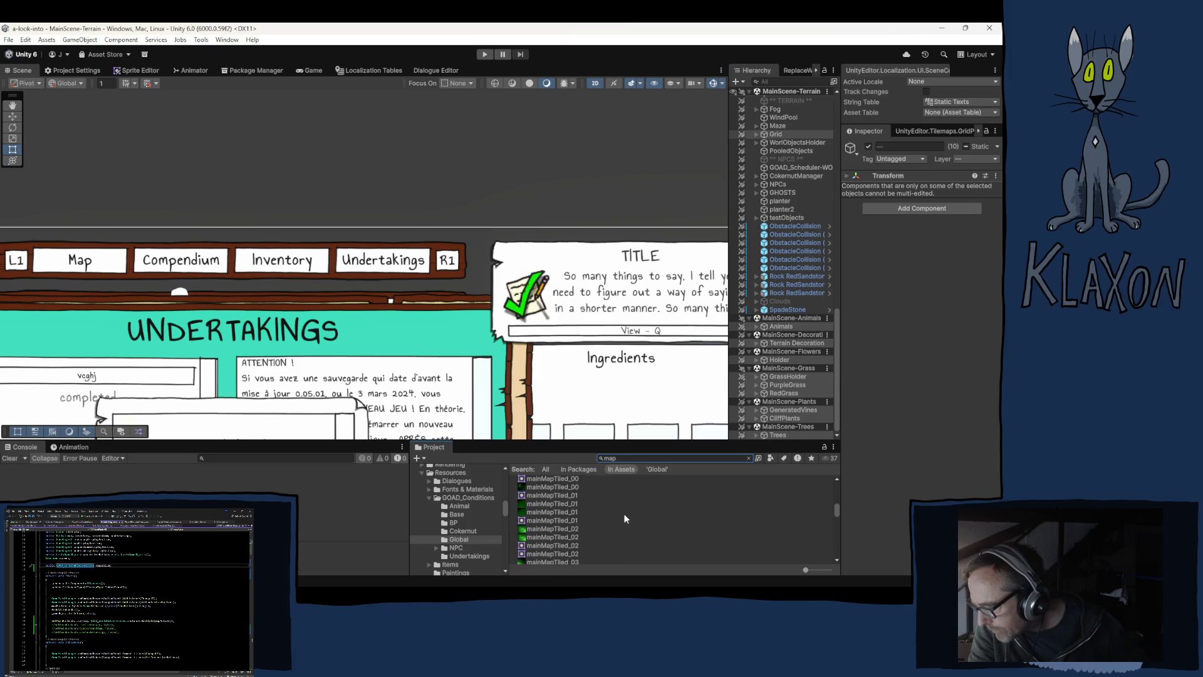
{"action": "scroll", "coordinate": [623, 516], "scroll_direction": "down", "scroll_amount": 5}
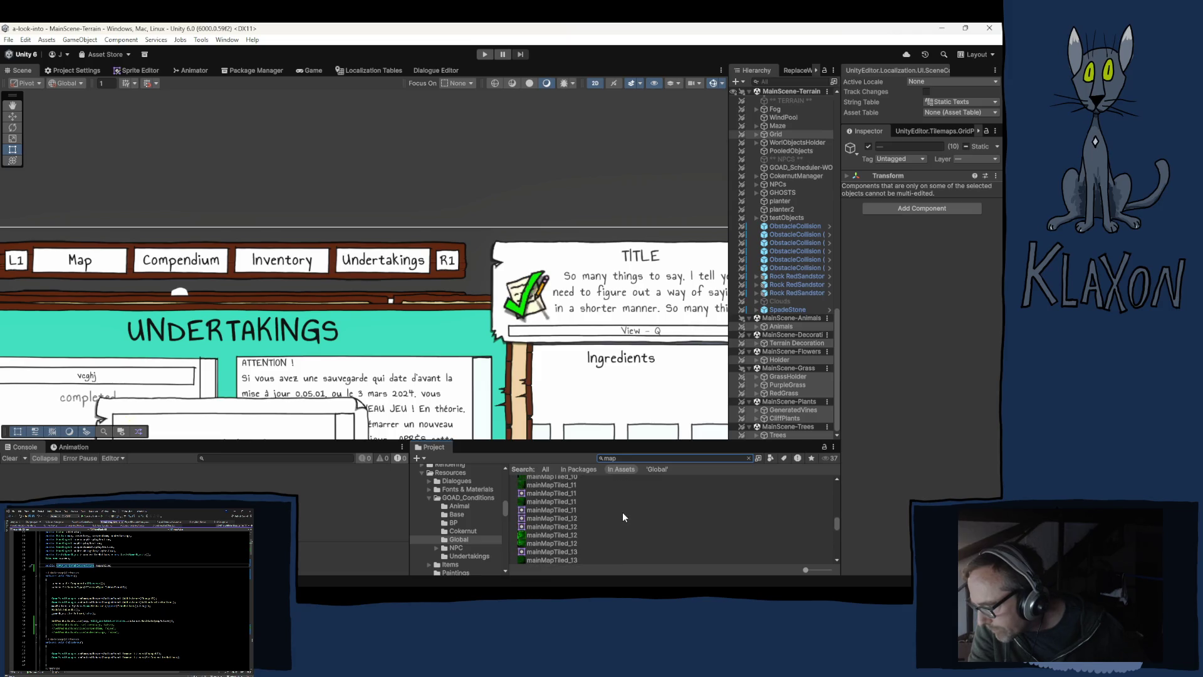
{"action": "scroll", "coordinate": [622, 516], "scroll_direction": "down", "scroll_amount": 5}
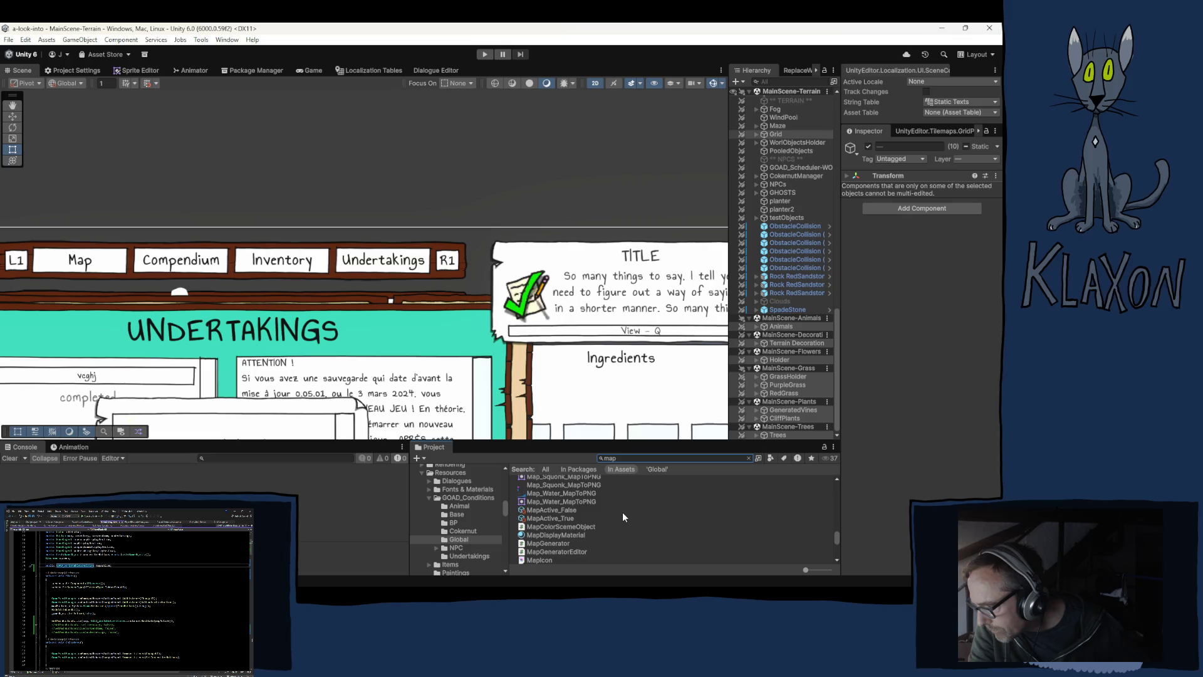
{"action": "scroll", "coordinate": [622, 512], "scroll_direction": "up", "scroll_amount": 3}
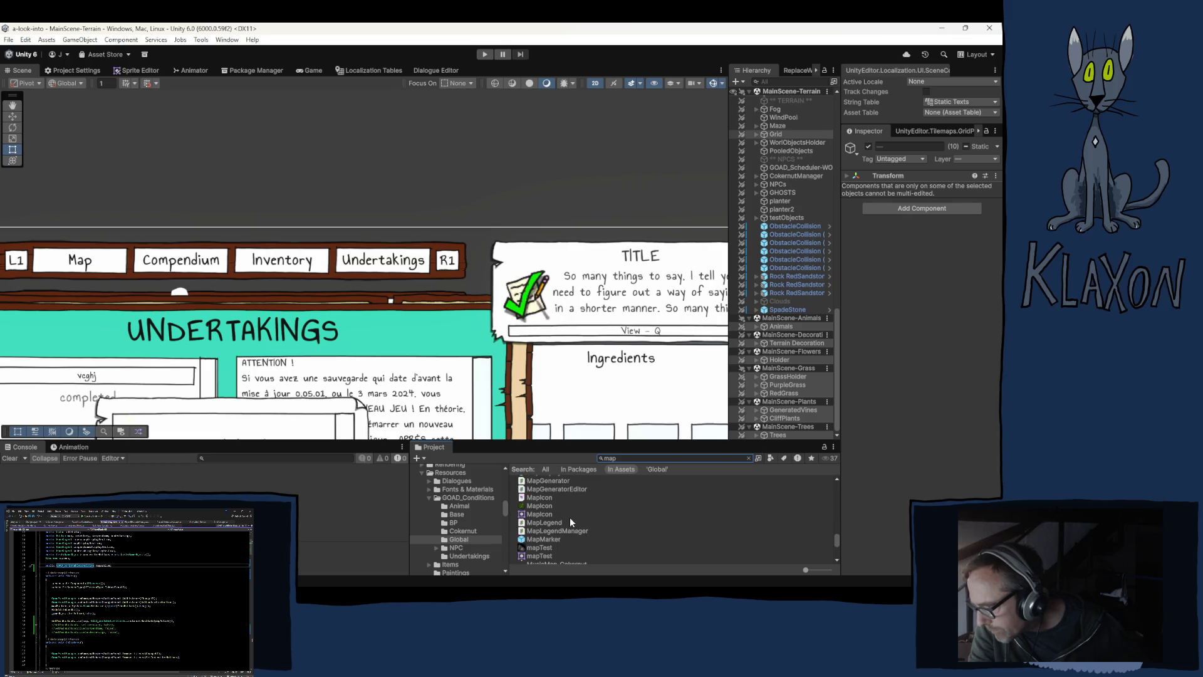
{"action": "left_click", "coordinate": [550, 507]}
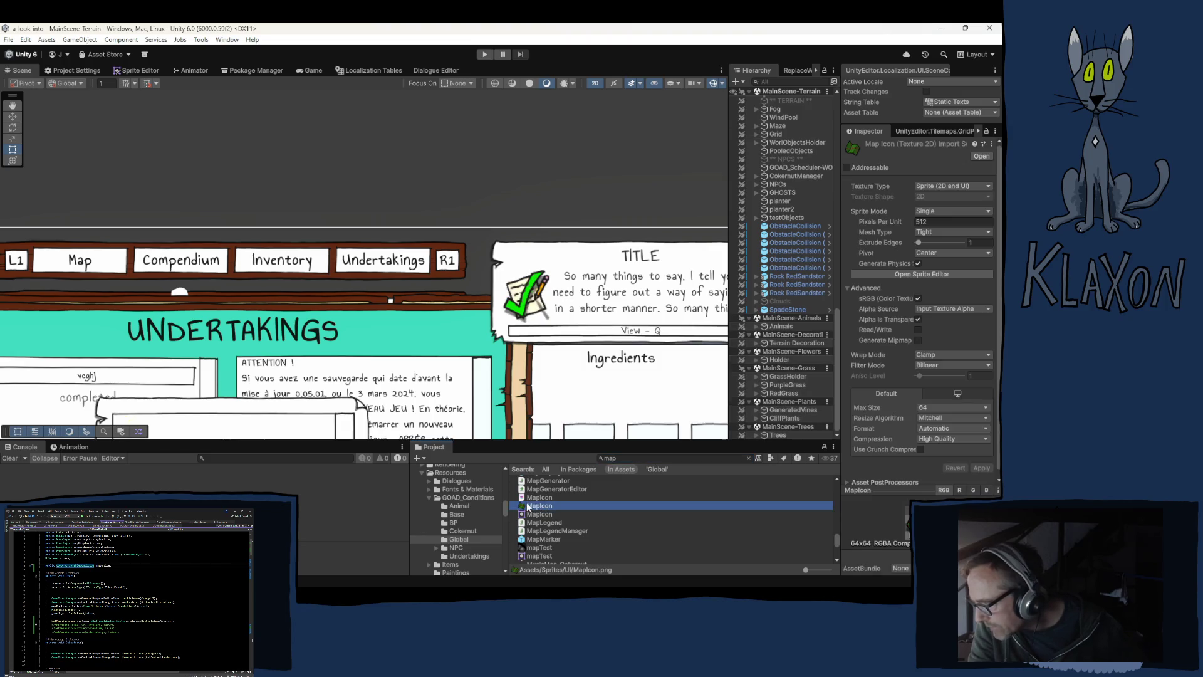
{"action": "mouse_move", "coordinate": [540, 510]}
{"action": "left_mouse_down"}
{"action": "mouse_move", "coordinate": [381, 483]}
{"action": "mouse_move", "coordinate": [251, 401]}
{"action": "mouse_move", "coordinate": [537, 544]}
{"action": "mouse_move", "coordinate": [593, 531]}
{"action": "mouse_move", "coordinate": [539, 498]}
{"action": "mouse_move", "coordinate": [235, 485]}
{"action": "mouse_move", "coordinate": [134, 406]}
{"action": "left_mouse_up"}
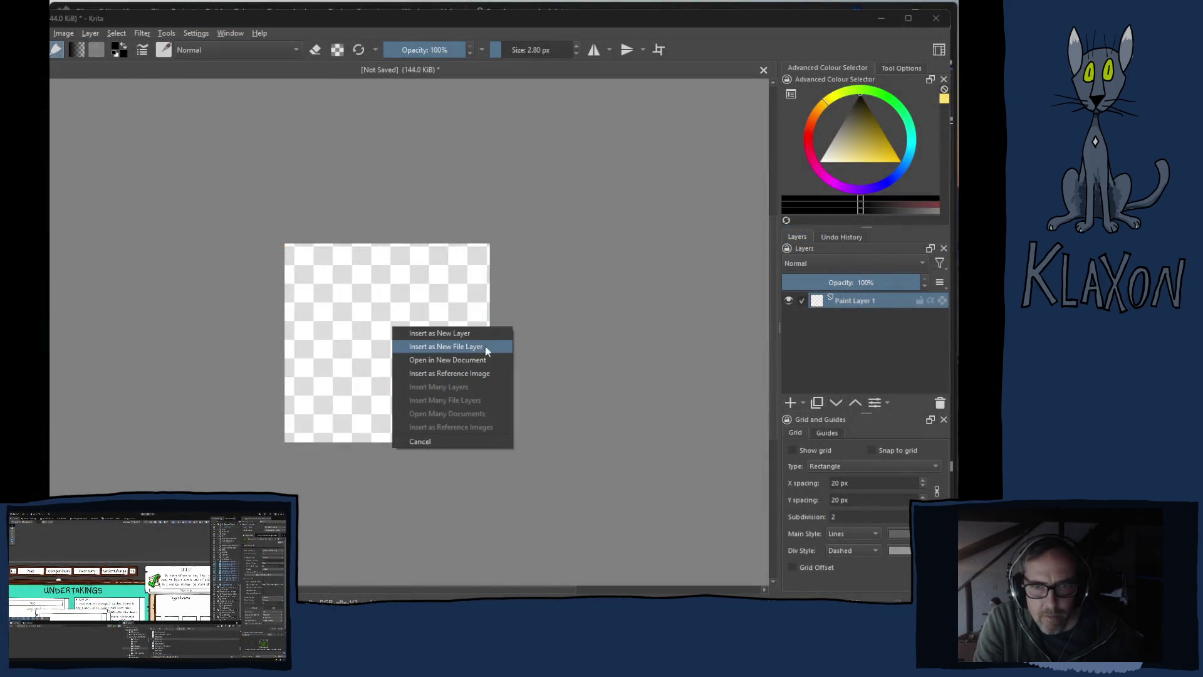
Cancel the drop options, zoom out on MapIcon.kra, and collapse Group 10
{"action": "left_click", "coordinate": [305, 363]}
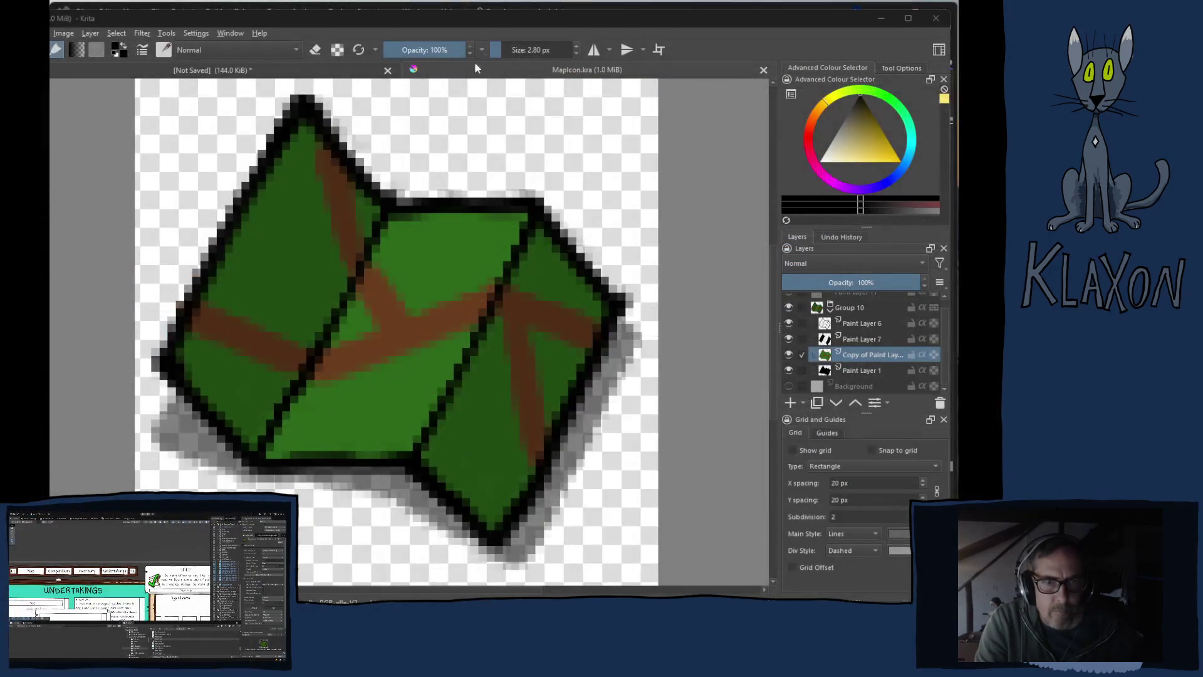
{"action": "scroll", "coordinate": [385, 364], "scroll_direction": "down", "scroll_amount": 3}
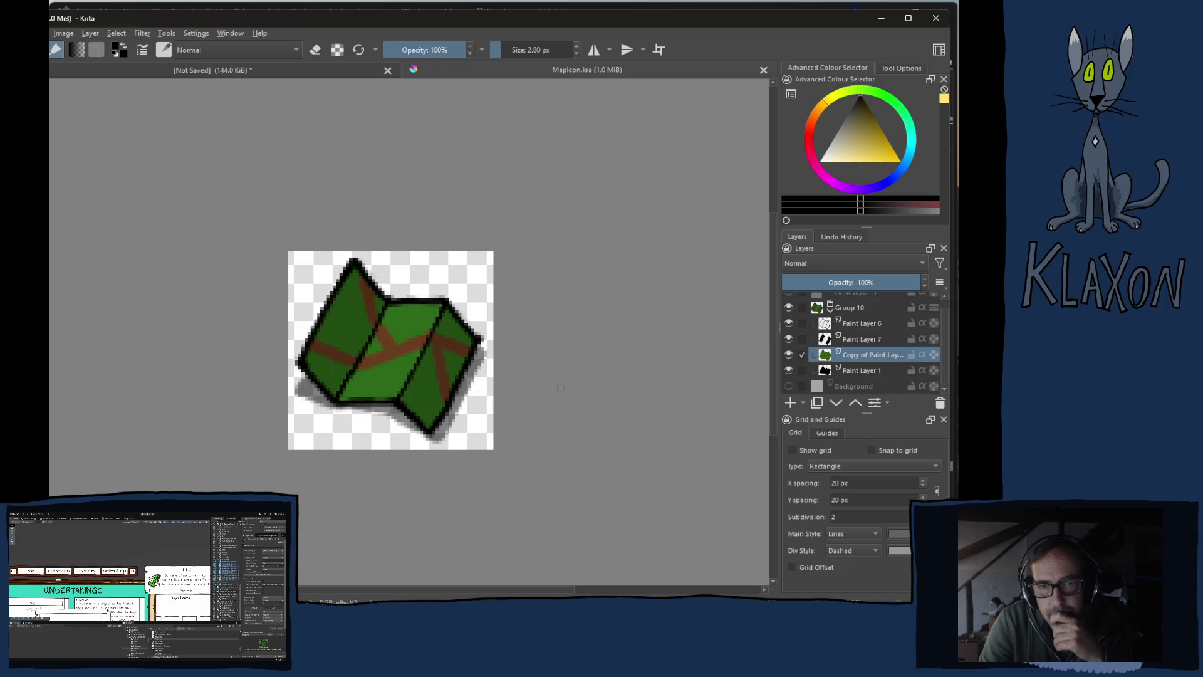
{"action": "scroll", "coordinate": [437, 408], "scroll_direction": "down", "scroll_amount": 5}
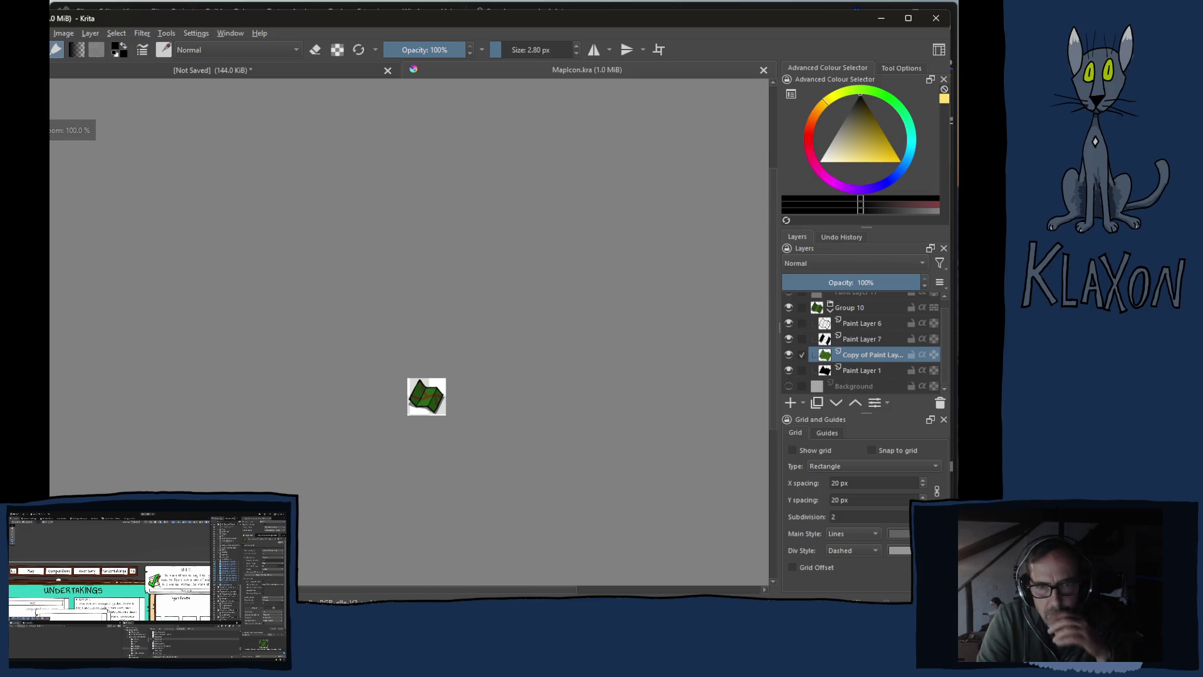
{"action": "left_click", "coordinate": [831, 310]}
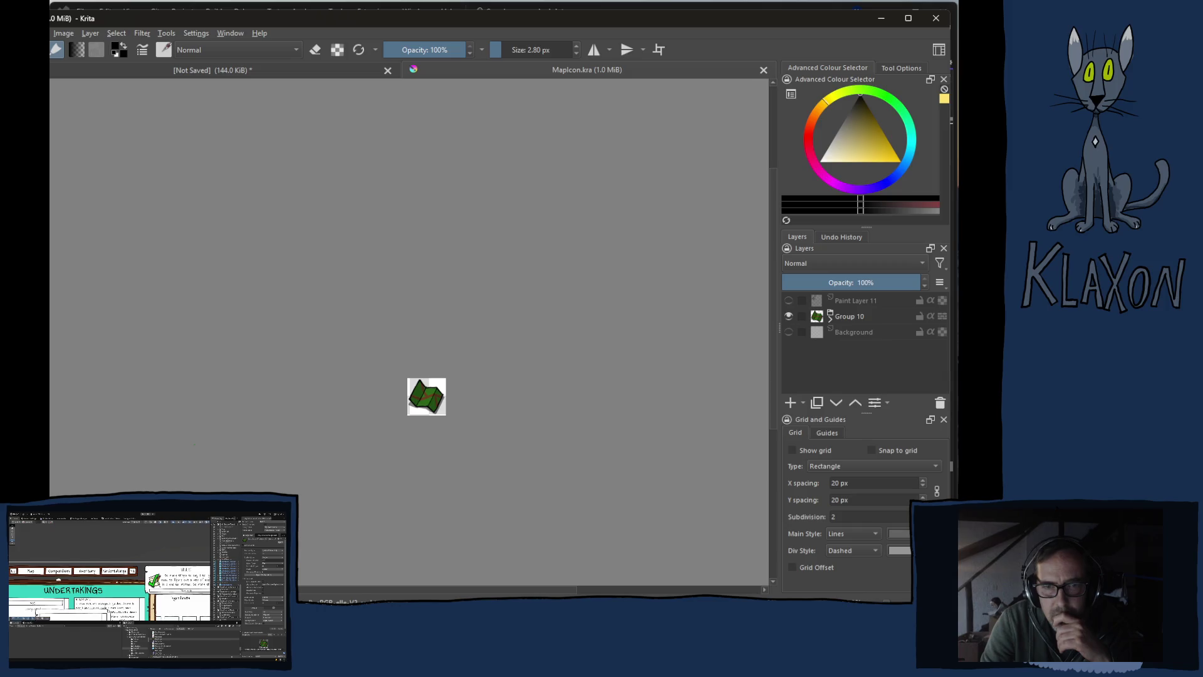
{"action": "key", "text": "plus"}
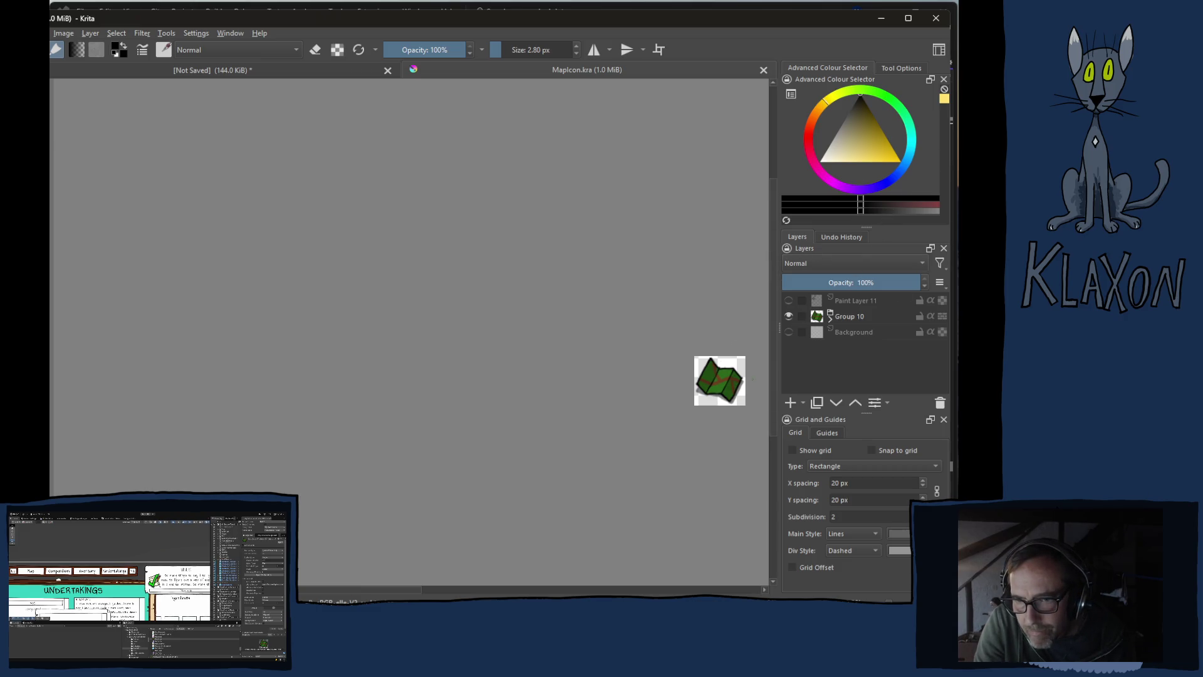
{"action": "scroll", "coordinate": [720, 380], "scroll_direction": "up", "scroll_amount": 2}
{"action": "scroll", "coordinate": [719, 380], "scroll_direction": "down", "scroll_amount": 2}
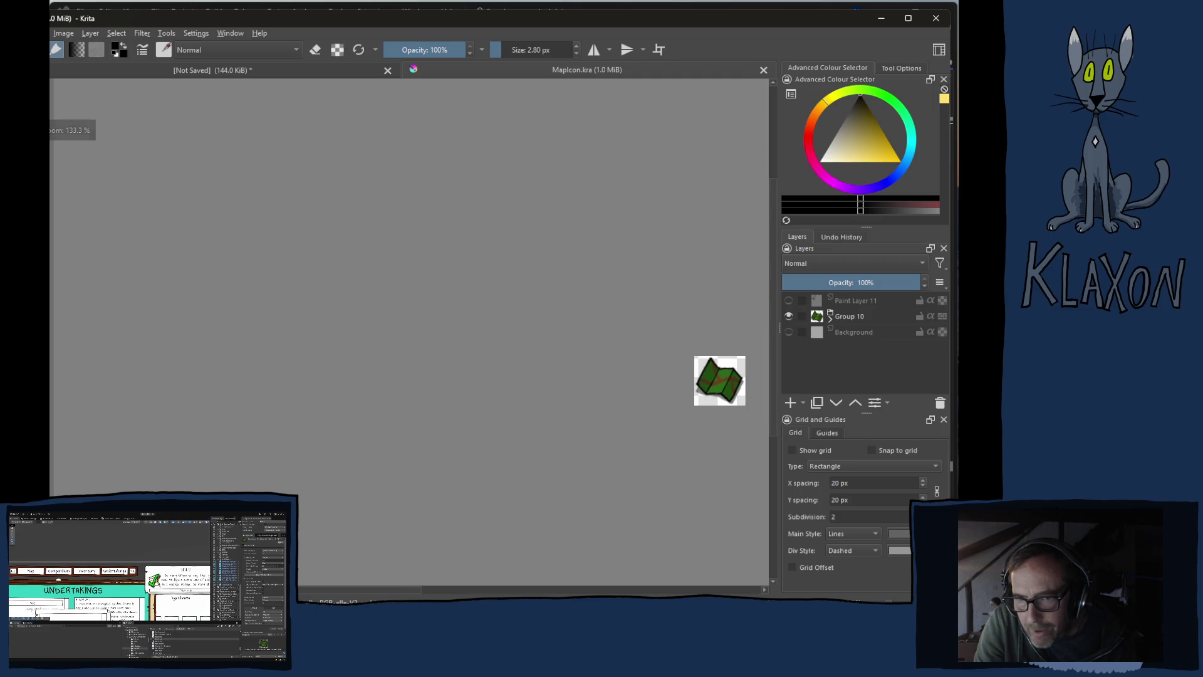
{"action": "scroll", "coordinate": [694, 379], "scroll_direction": "down", "scroll_amount": 3}
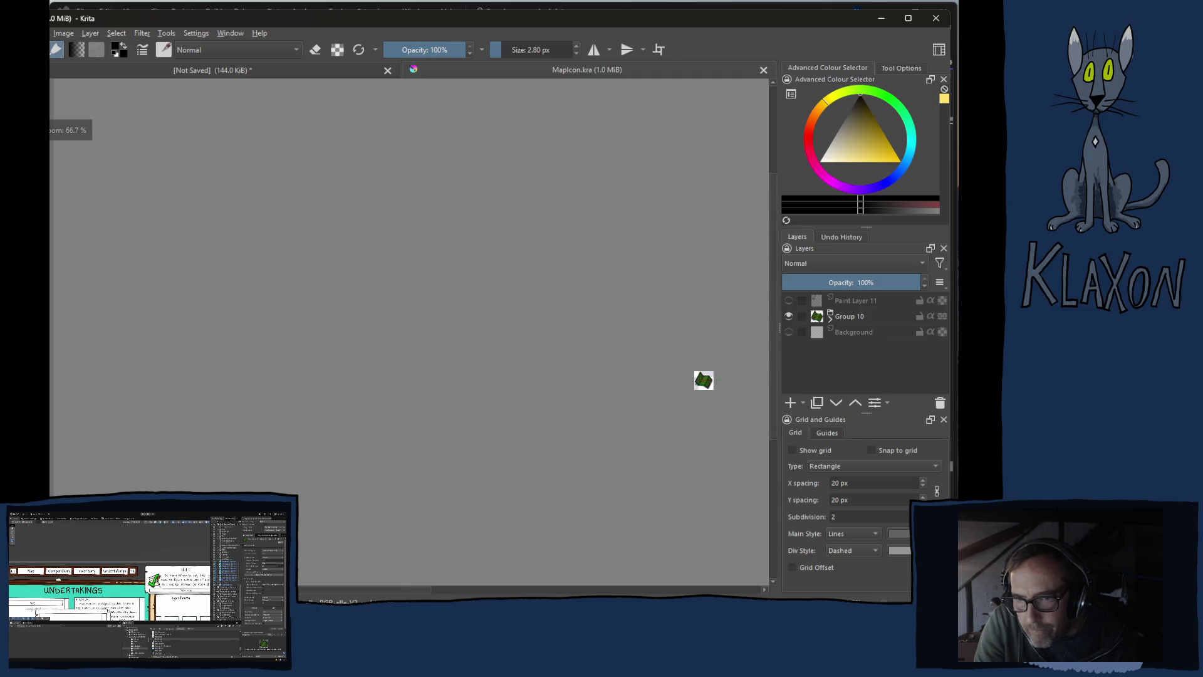
{"action": "scroll", "coordinate": [694, 377], "scroll_direction": "up", "scroll_amount": 2}
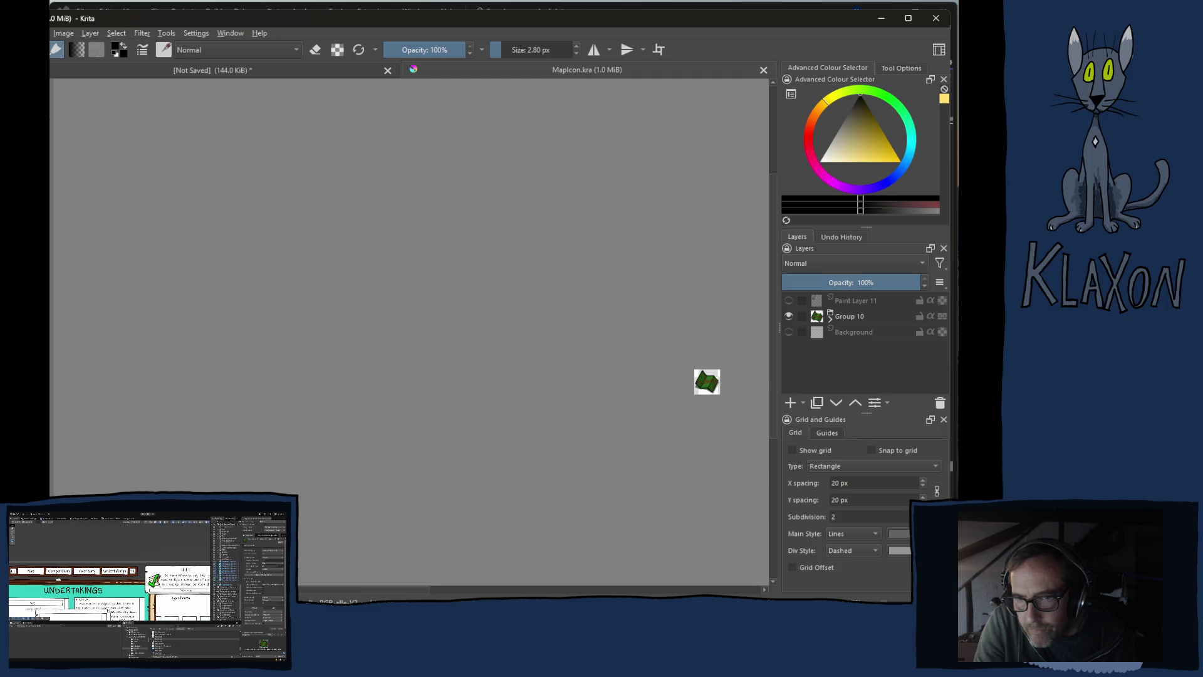
{"action": "scroll", "coordinate": [694, 377], "scroll_direction": "up", "scroll_amount": 1}
{"action": "scroll", "coordinate": [694, 378], "scroll_direction": "down", "scroll_amount": 3}
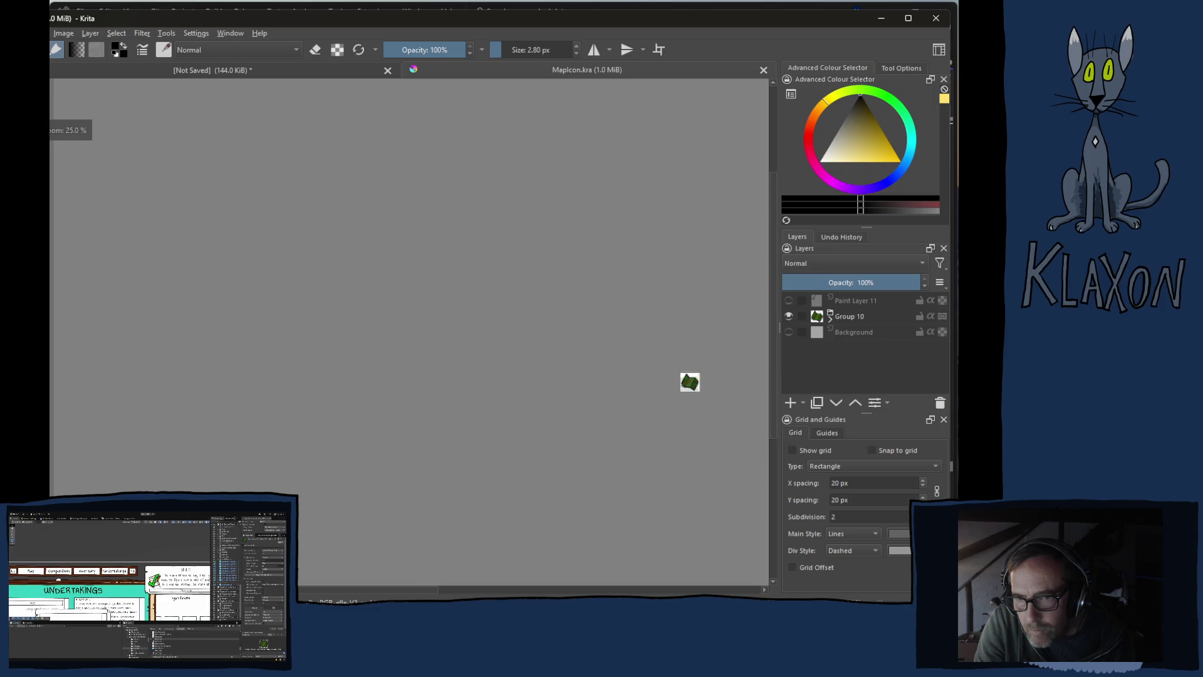
{"action": "scroll", "coordinate": [739, 375], "scroll_direction": "up", "scroll_amount": 6}
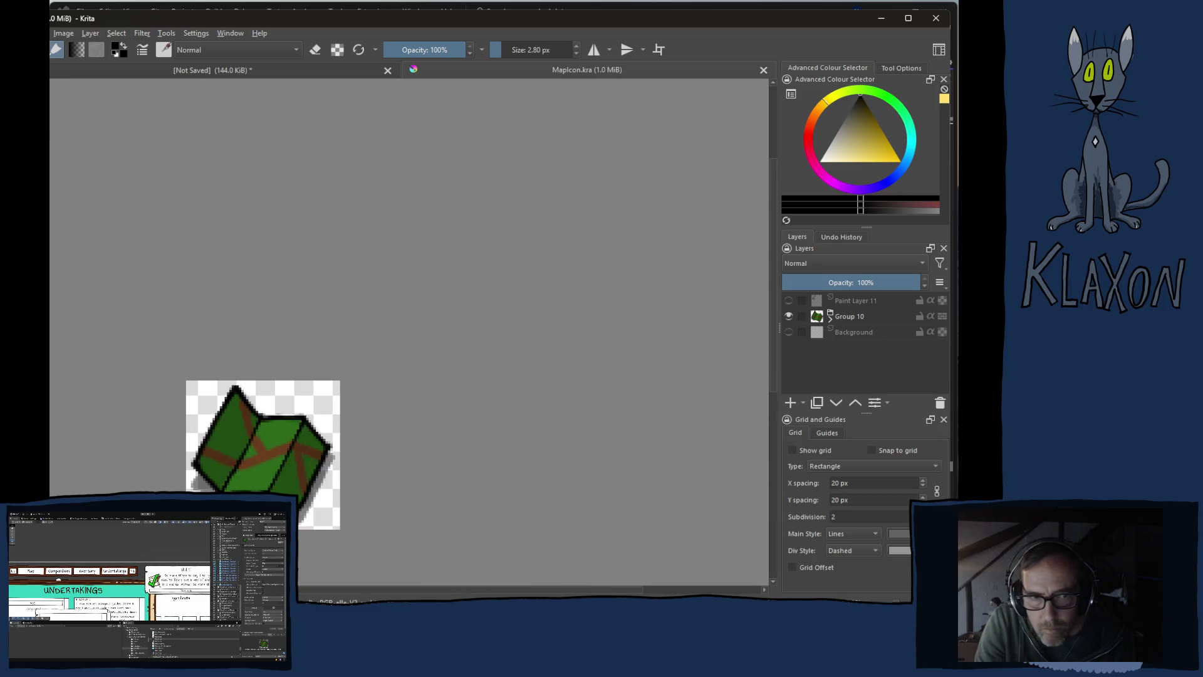
{"action": "scroll", "coordinate": [82, 444], "scroll_direction": "down", "scroll_amount": 1}
{"action": "scroll", "coordinate": [81, 444], "scroll_direction": "up", "scroll_amount": 2}
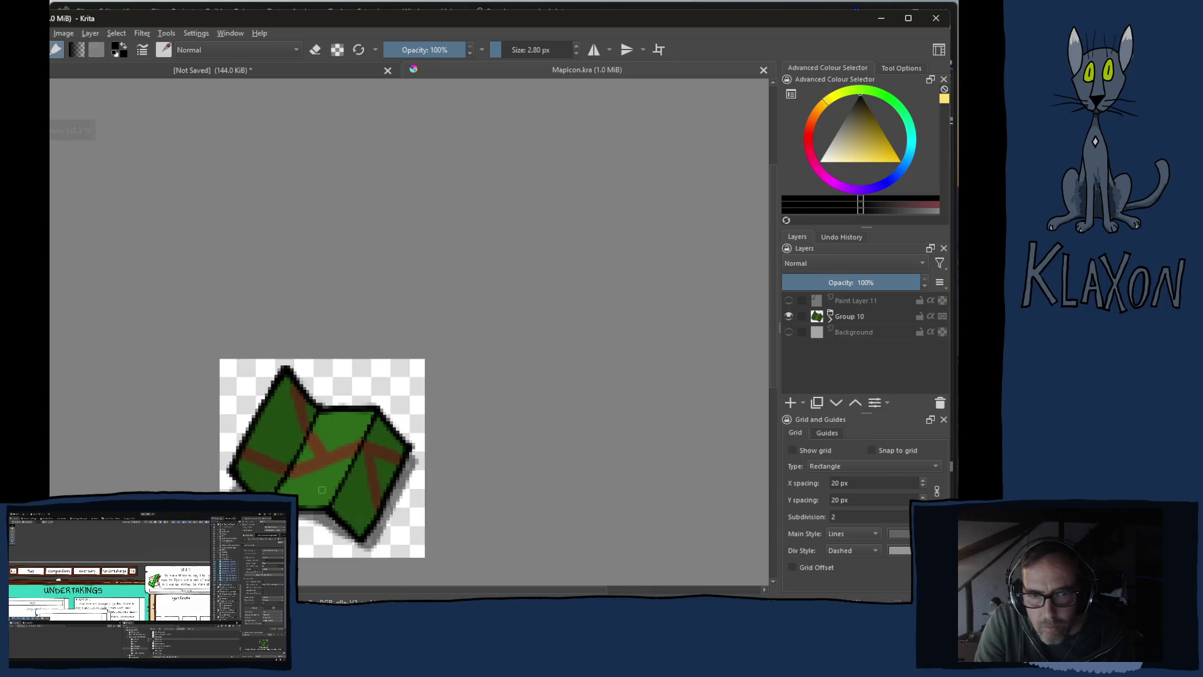
{"action": "left_click_drag", "start_coordinate": [305, 474], "coordinate": [381, 308]}
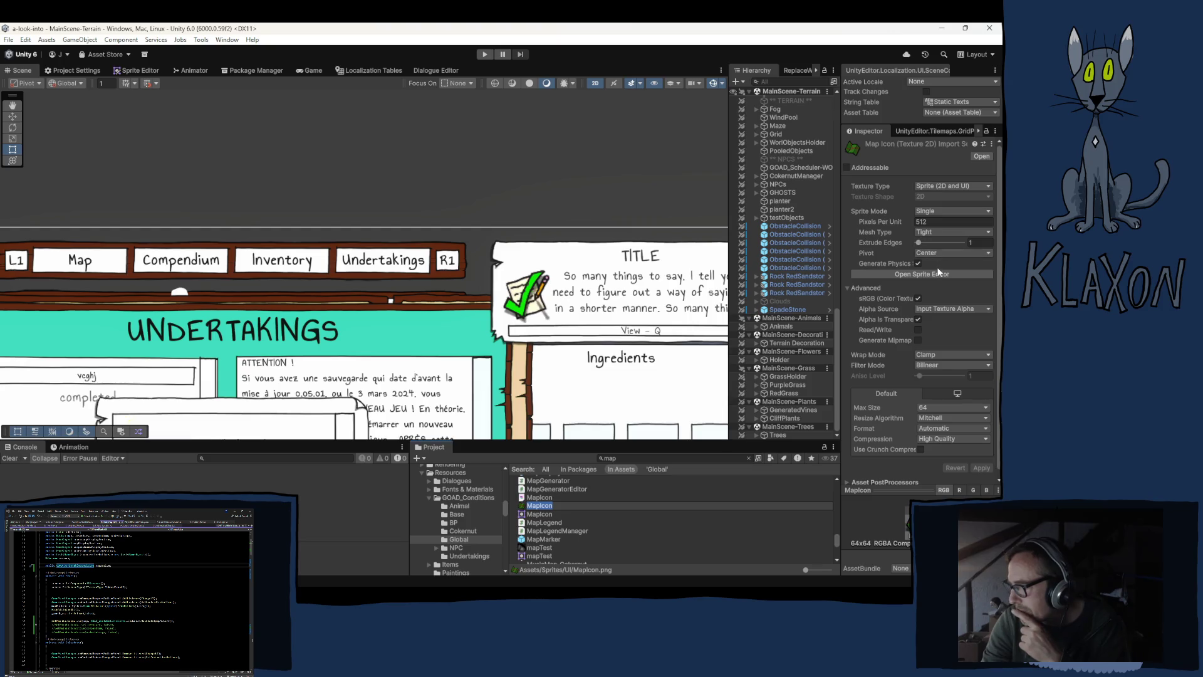
Keep the MapIcon pivot at Center and inspect the sprite in Sprite Editor mode
{"action": "left_click", "coordinate": [941, 253]}
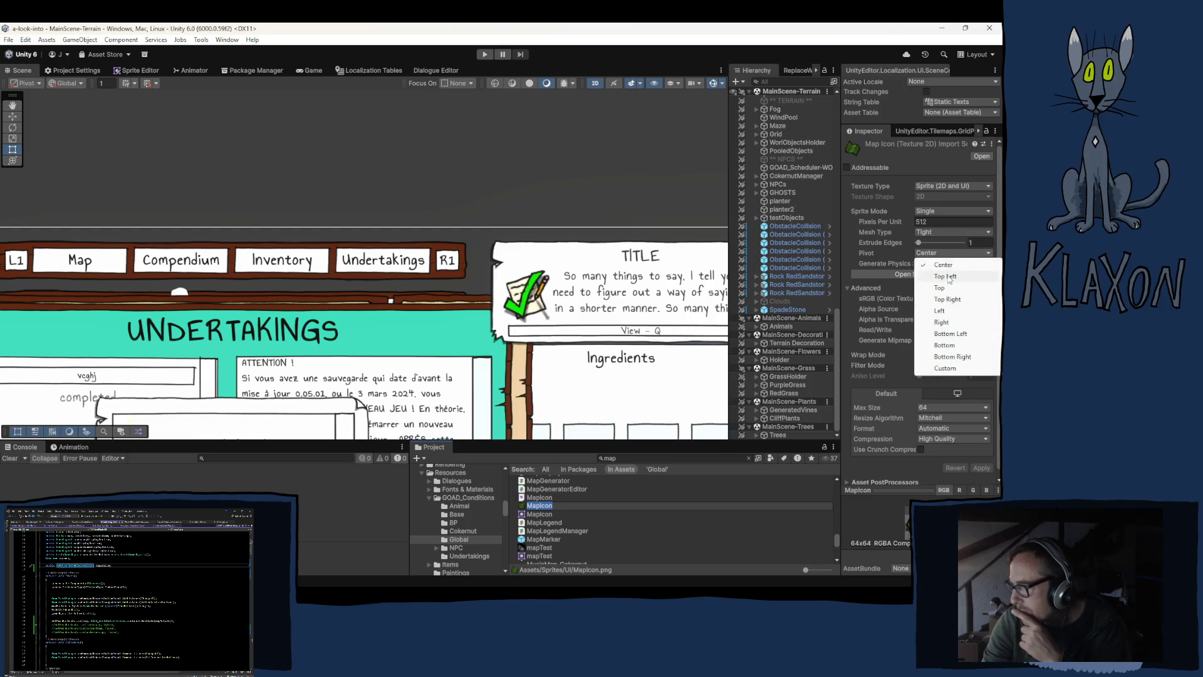
{"action": "left_click", "coordinate": [629, 42]}
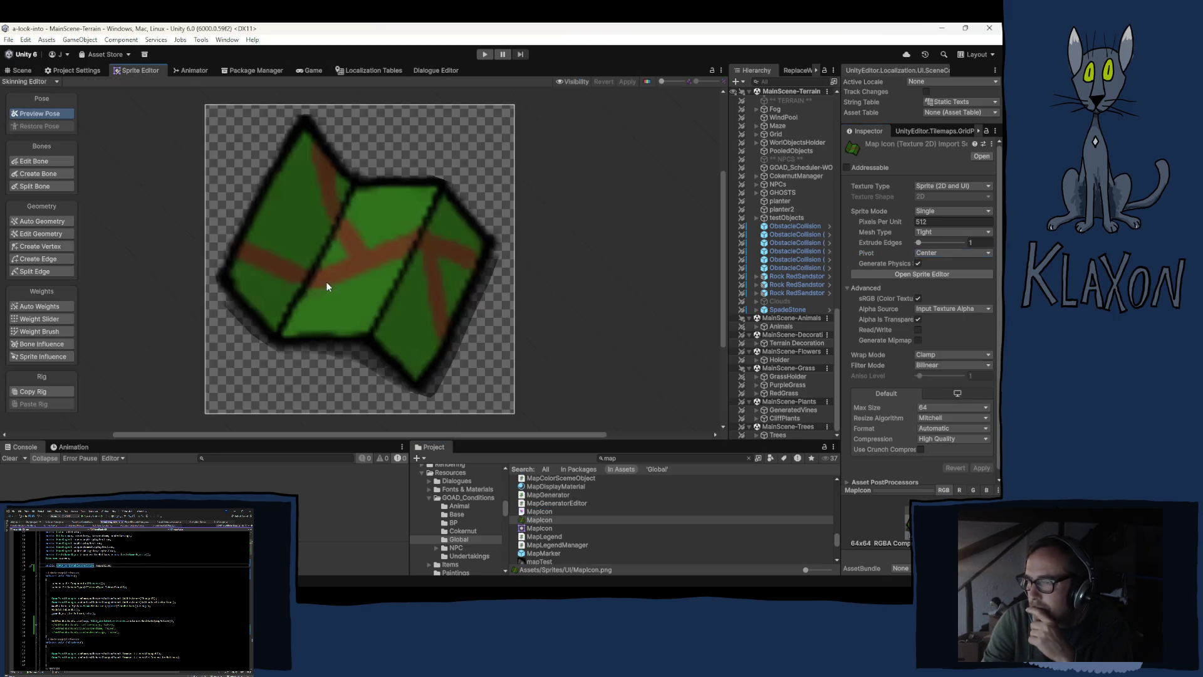
{"action": "left_click", "coordinate": [28, 82]}
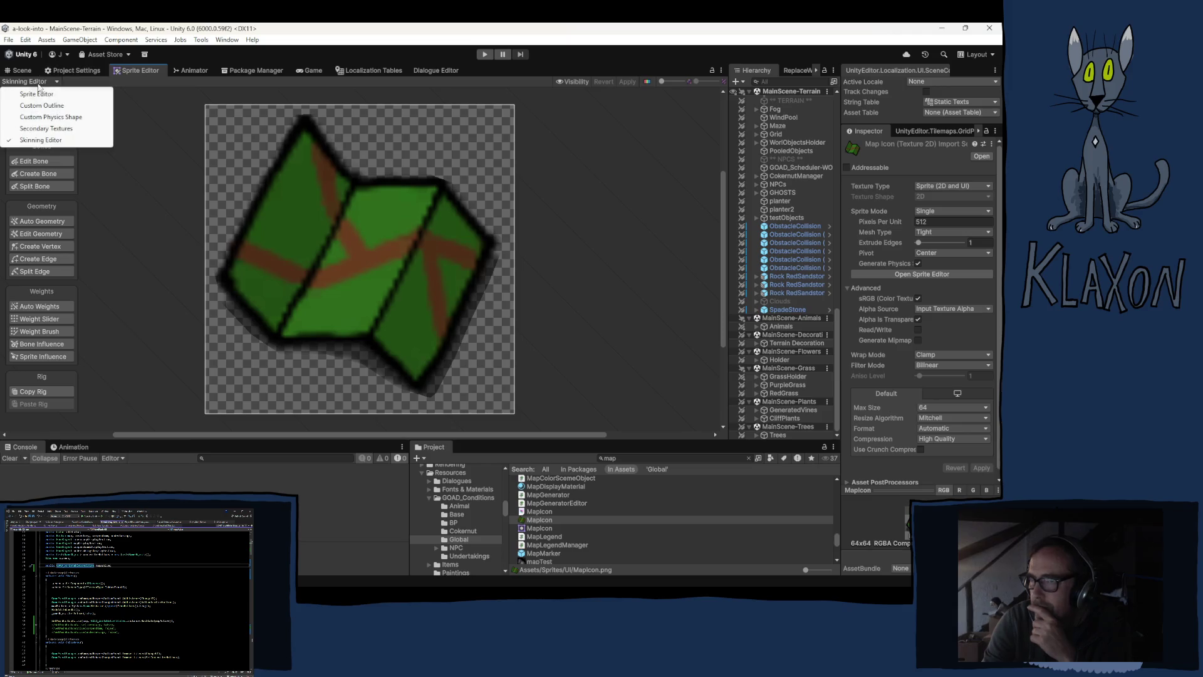
{"action": "left_click", "coordinate": [38, 93]}
{"action": "left_click", "coordinate": [343, 263]}
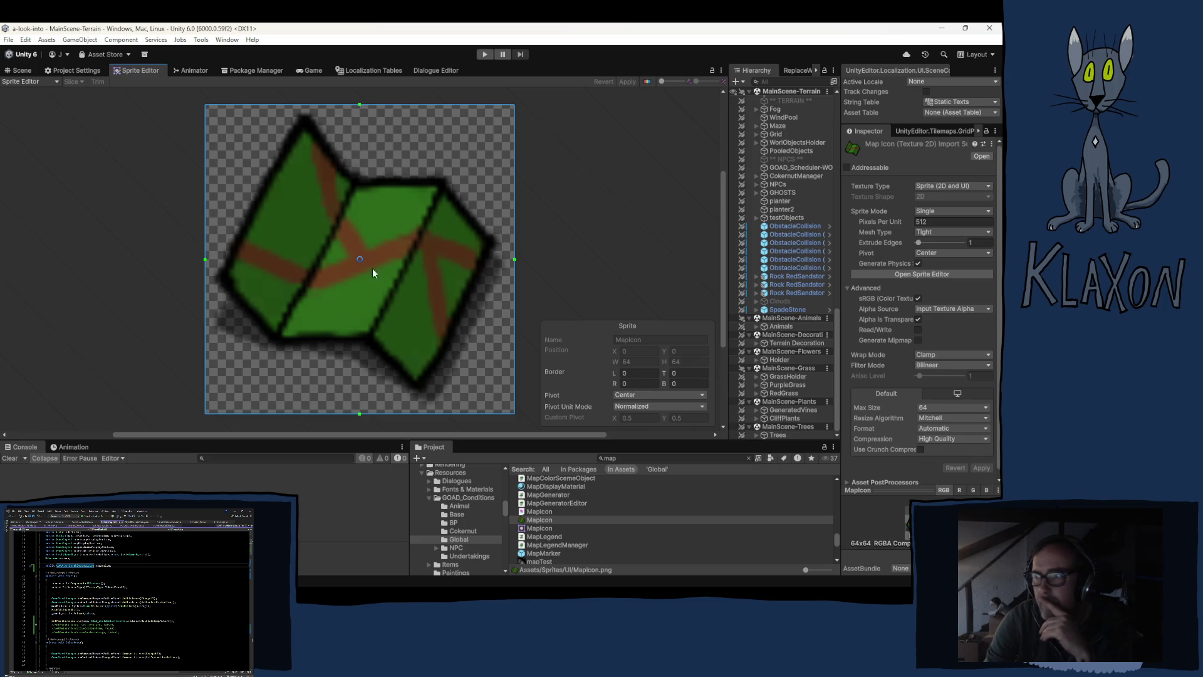
{"action": "left_click", "coordinate": [22, 71]}
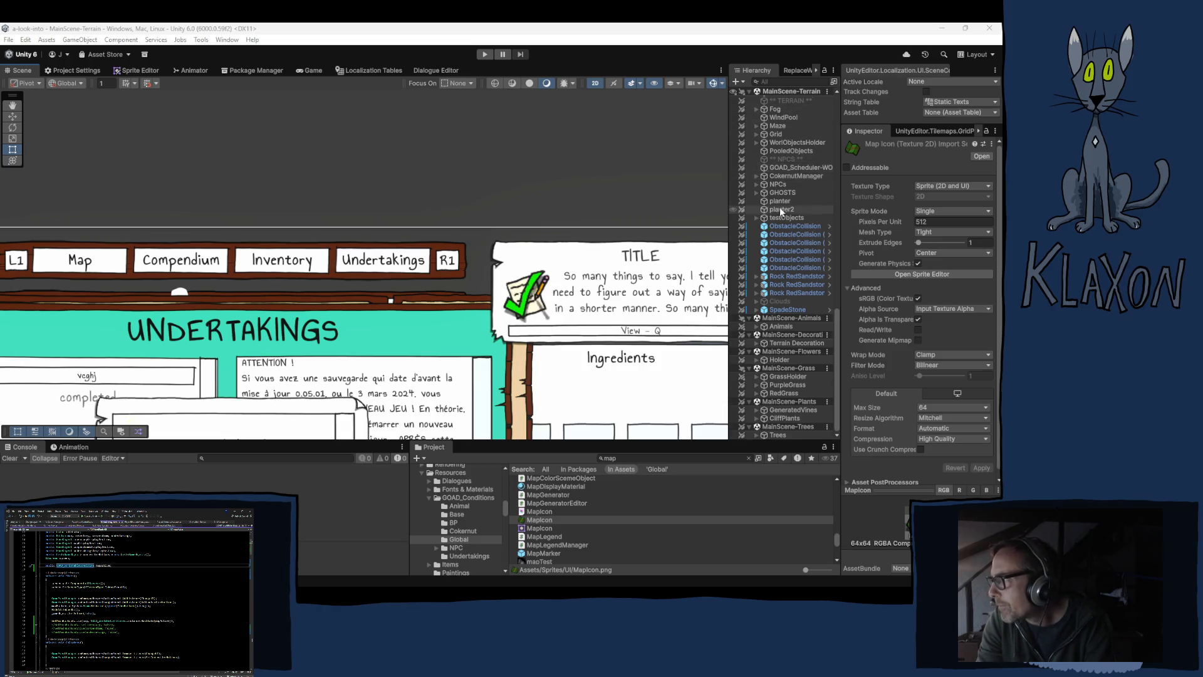
Select the Player and frame the bear character among the trees and rocks
{"action": "scroll", "coordinate": [796, 144], "scroll_direction": "up", "scroll_amount": 10}
{"action": "left_click", "coordinate": [779, 166]}
{"action": "key", "text": "f"}
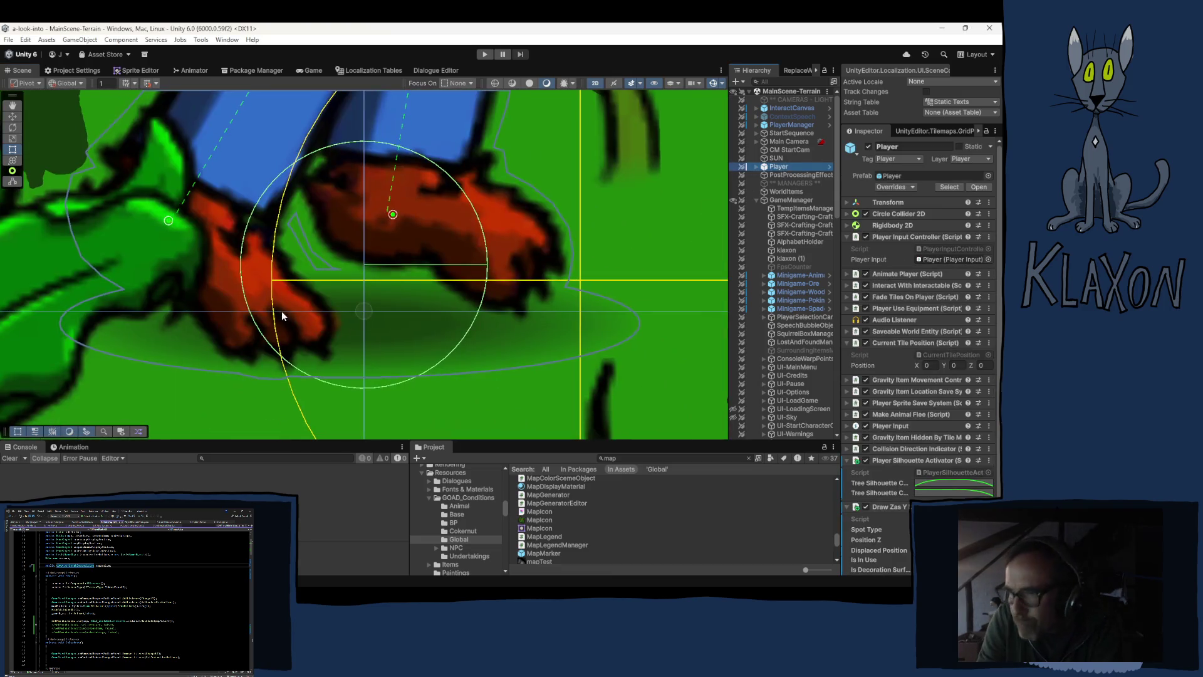
{"action": "scroll", "coordinate": [293, 305], "scroll_direction": "down", "scroll_amount": 5}
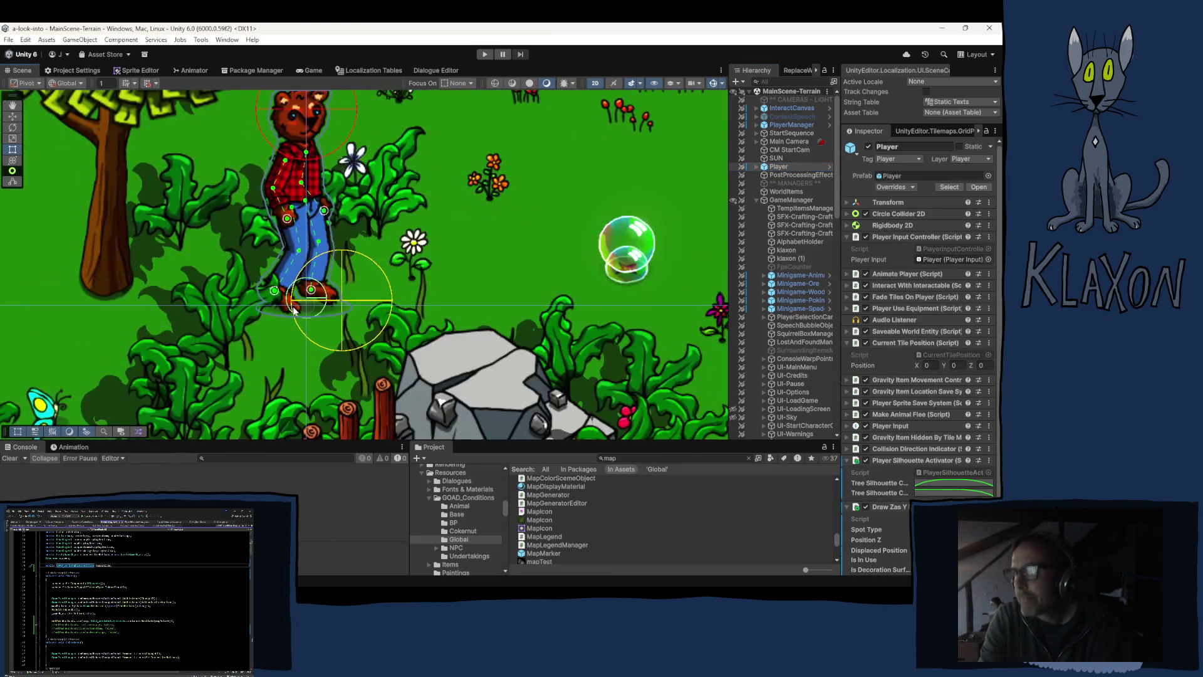
{"action": "scroll", "coordinate": [408, 282], "scroll_direction": "up", "scroll_amount": 2}
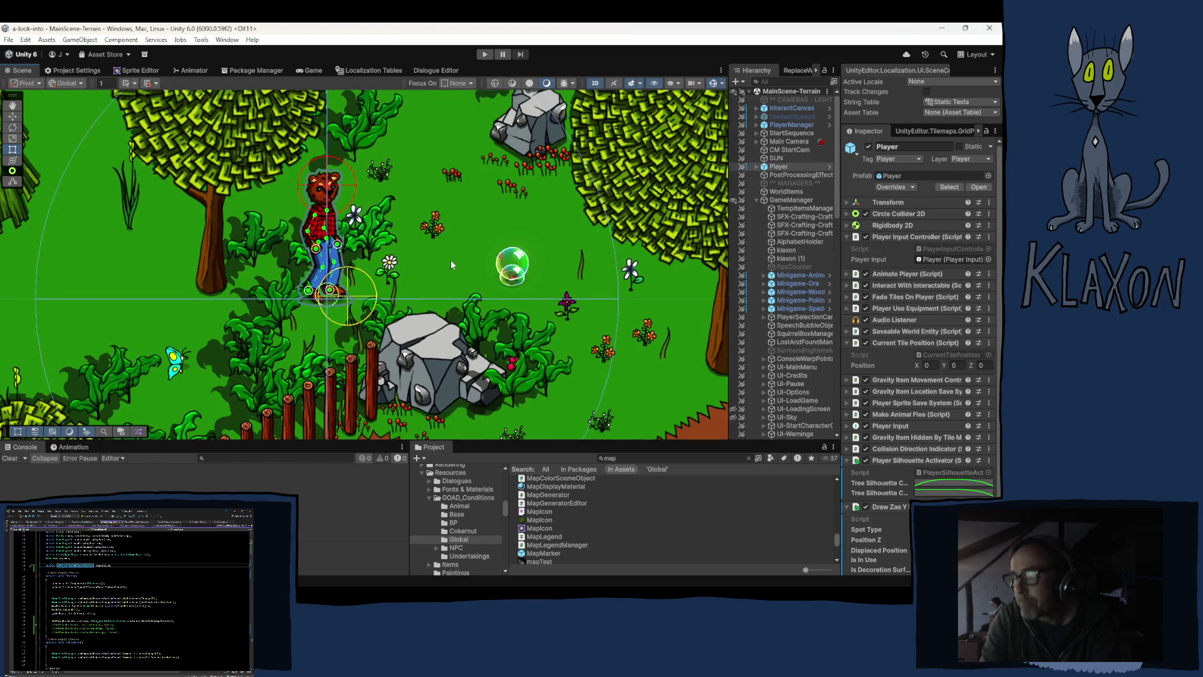
{"action": "left_click_drag", "start_coordinate": [428, 242], "coordinate": [359, 206]}
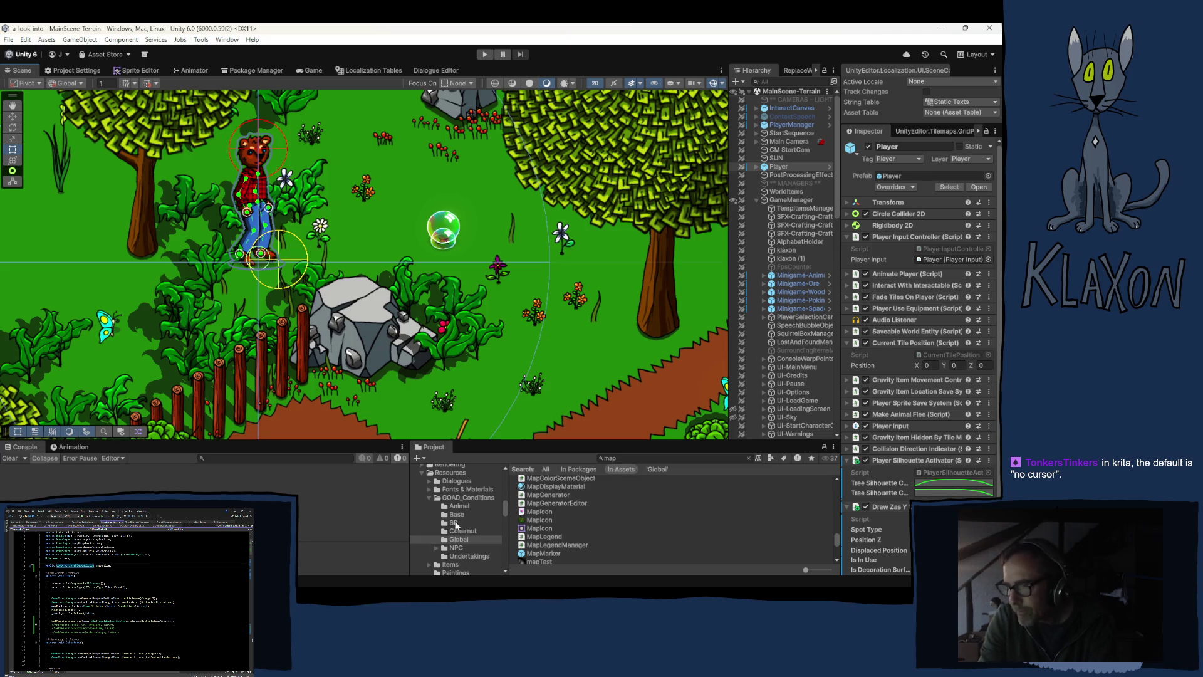
Open the Prefabs/Items folder and select the MazeTicket prefab as a template
{"action": "scroll", "coordinate": [458, 520], "scroll_direction": "up", "scroll_amount": 5}
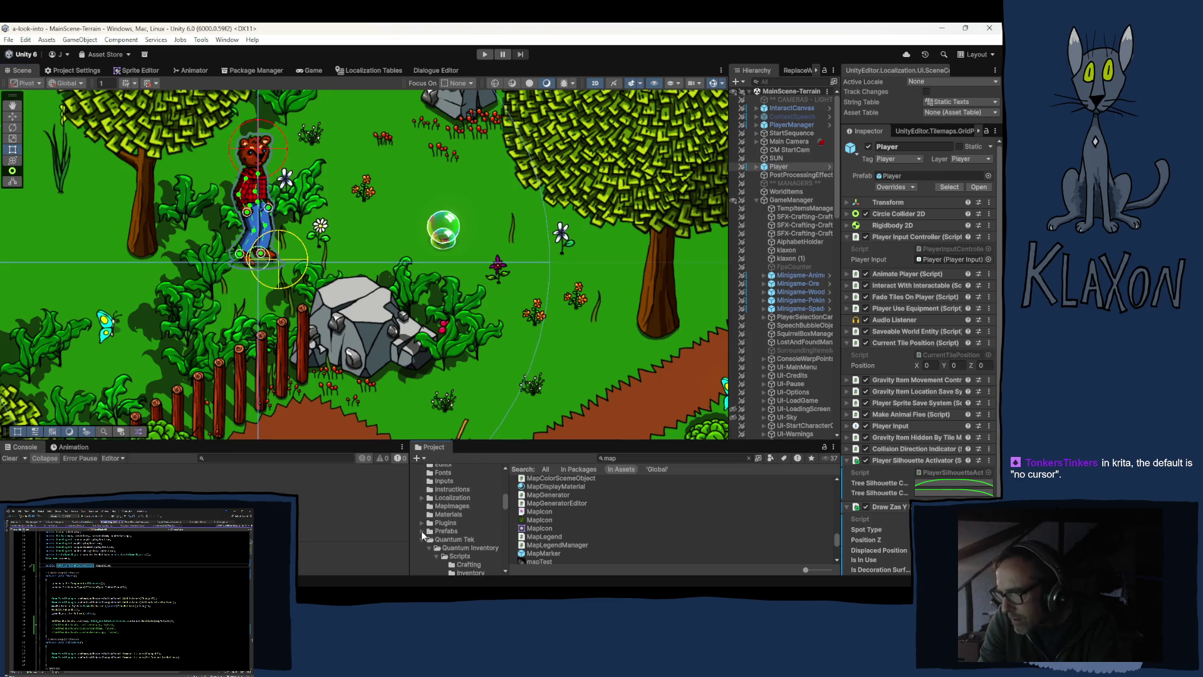
{"action": "scroll", "coordinate": [441, 529], "scroll_direction": "down", "scroll_amount": 3}
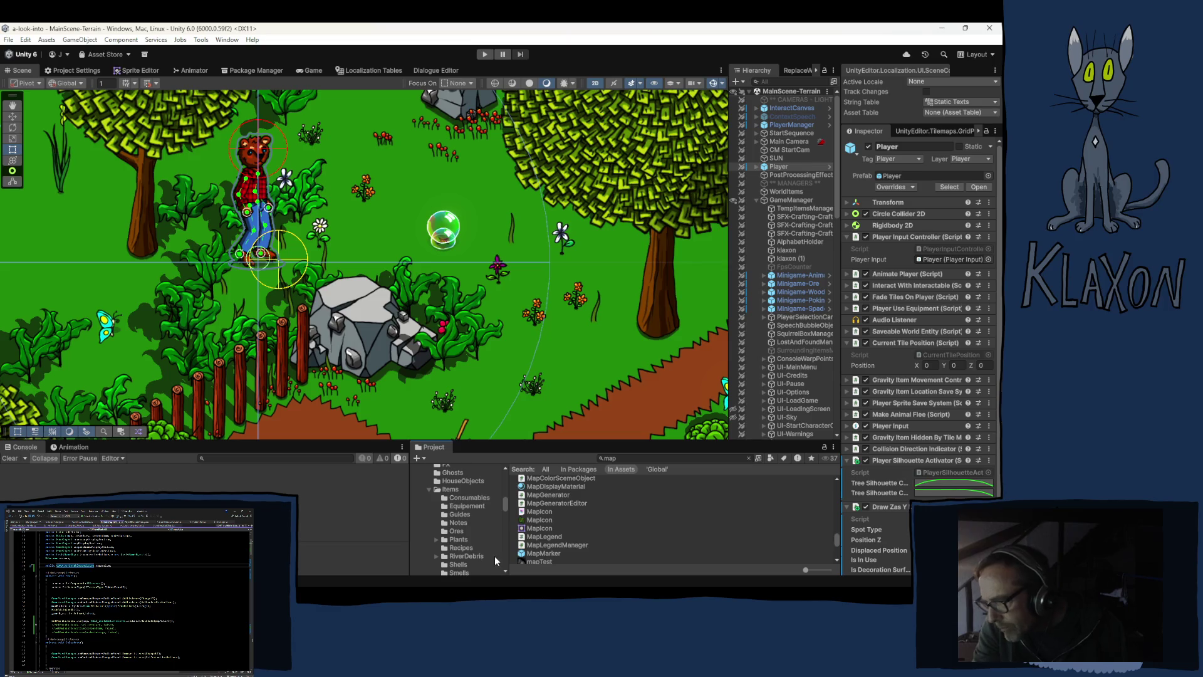
{"action": "scroll", "coordinate": [464, 537], "scroll_direction": "down", "scroll_amount": 3}
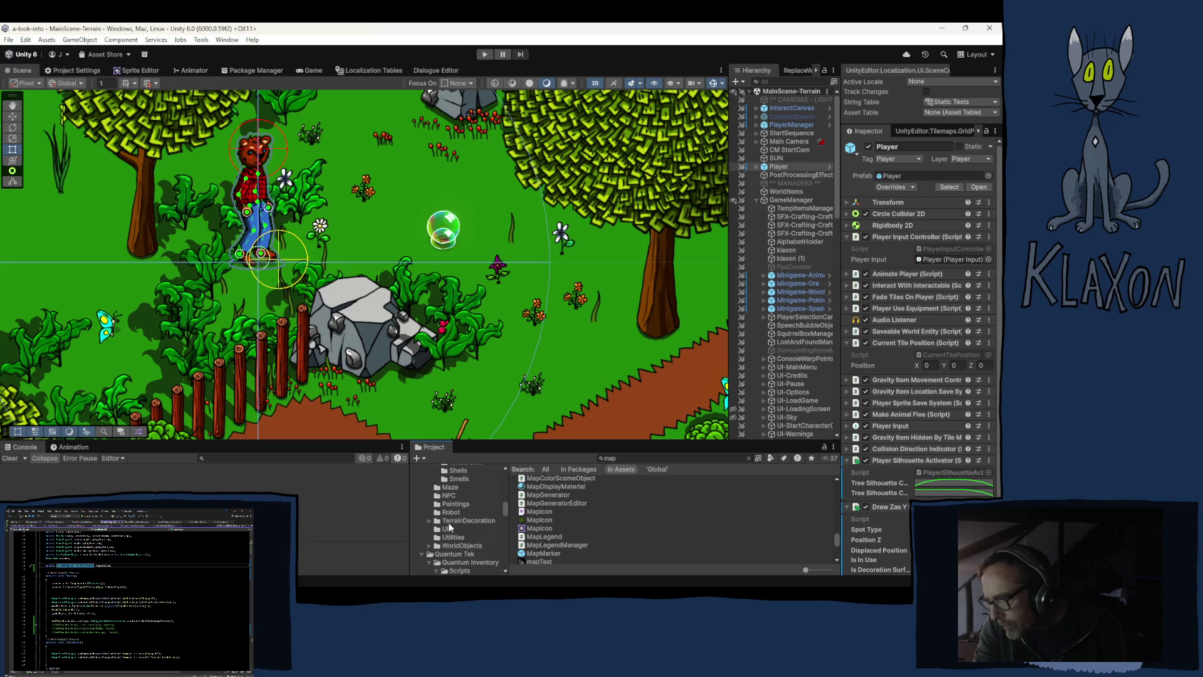
{"action": "scroll", "coordinate": [450, 529], "scroll_direction": "up", "scroll_amount": 2}
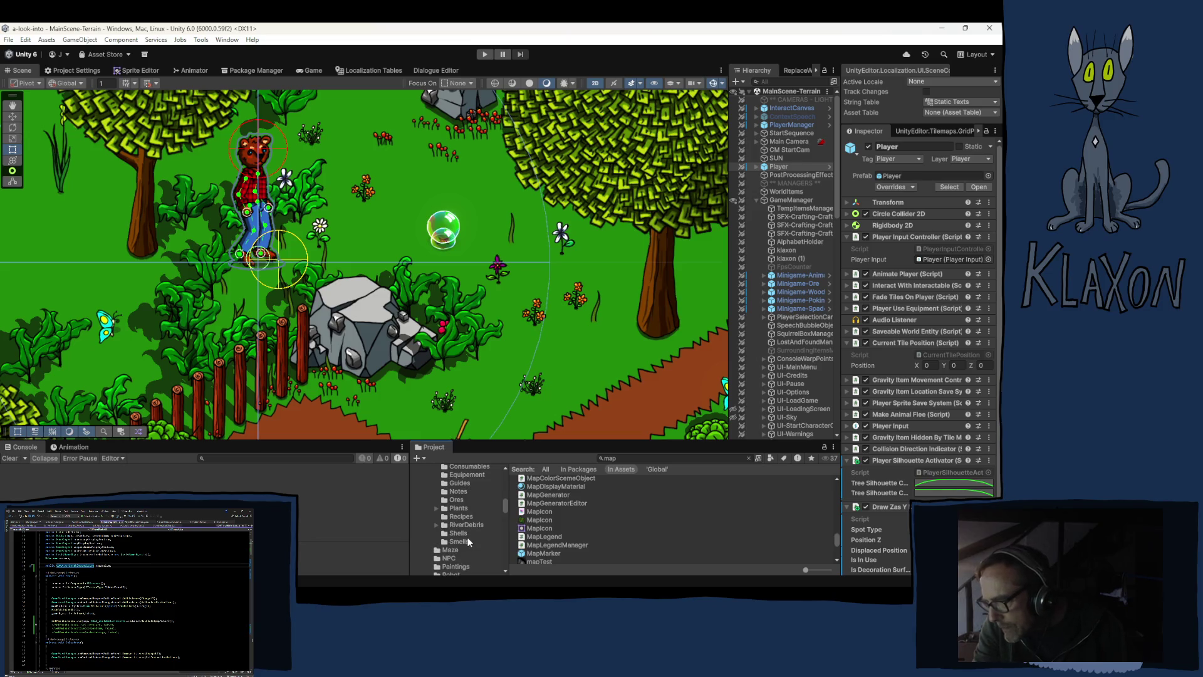
{"action": "scroll", "coordinate": [454, 504], "scroll_direction": "up", "scroll_amount": 1}
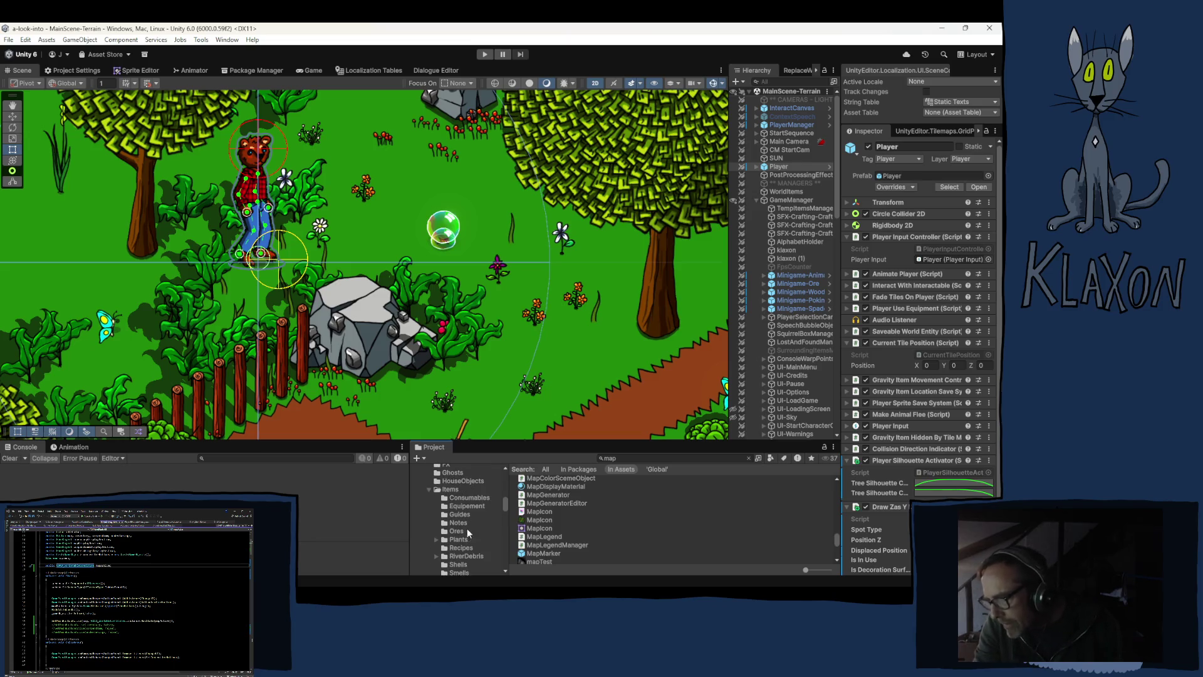
{"action": "left_click", "coordinate": [450, 489]}
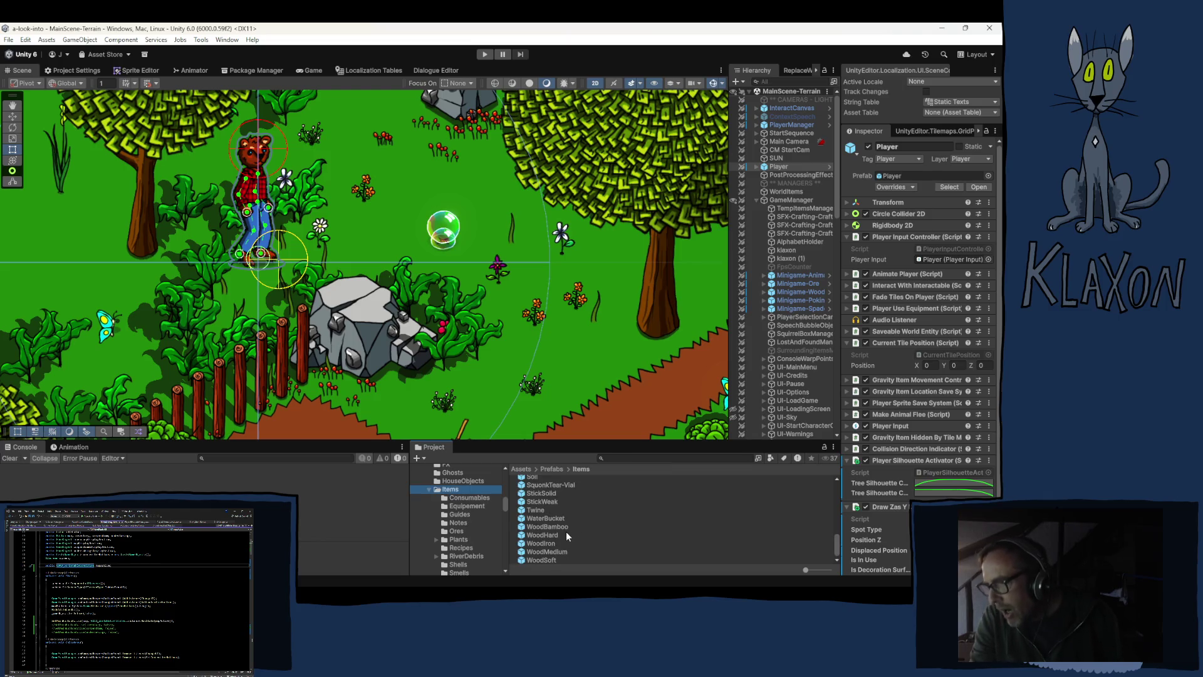
{"action": "scroll", "coordinate": [555, 543], "scroll_direction": "up", "scroll_amount": 5}
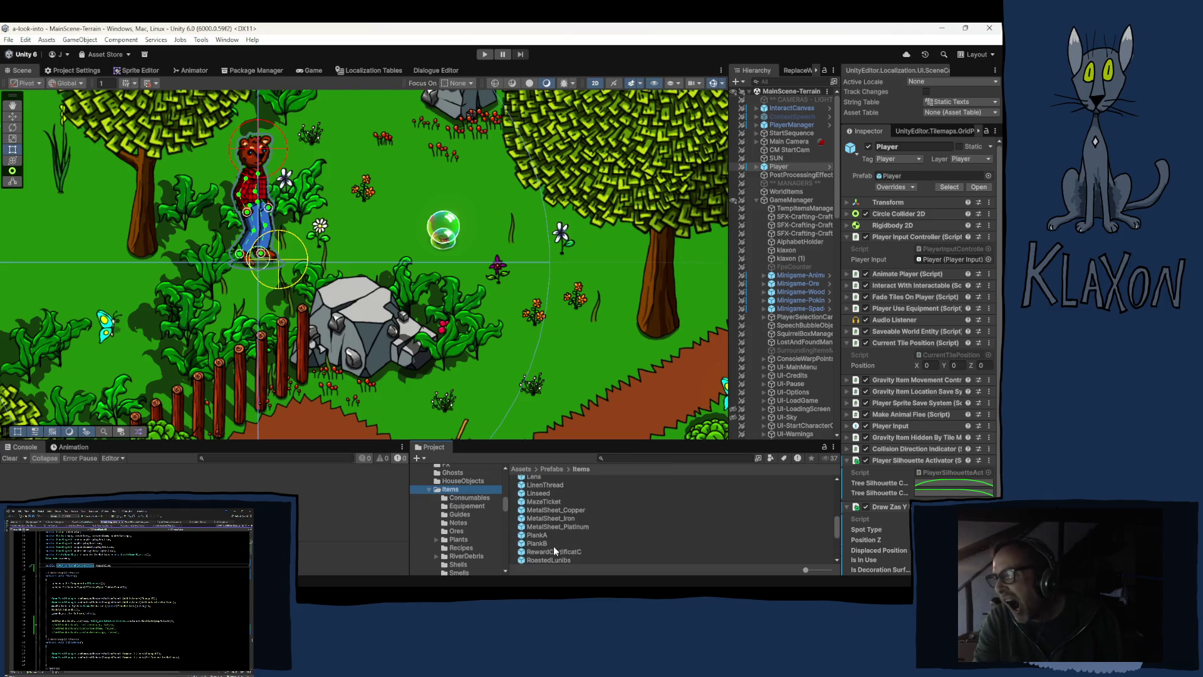
{"action": "left_click", "coordinate": [535, 502]}
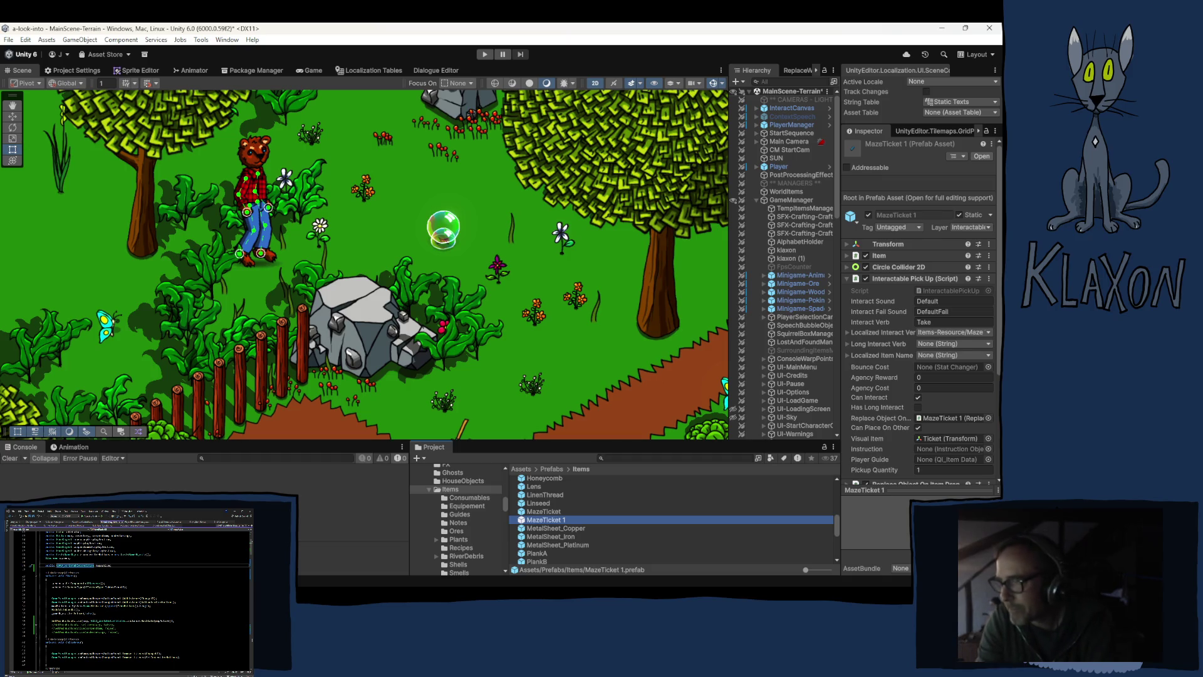
Select the MazeTicket 1 duplicate to begin renaming it
{"action": "left_click", "coordinate": [547, 520]}
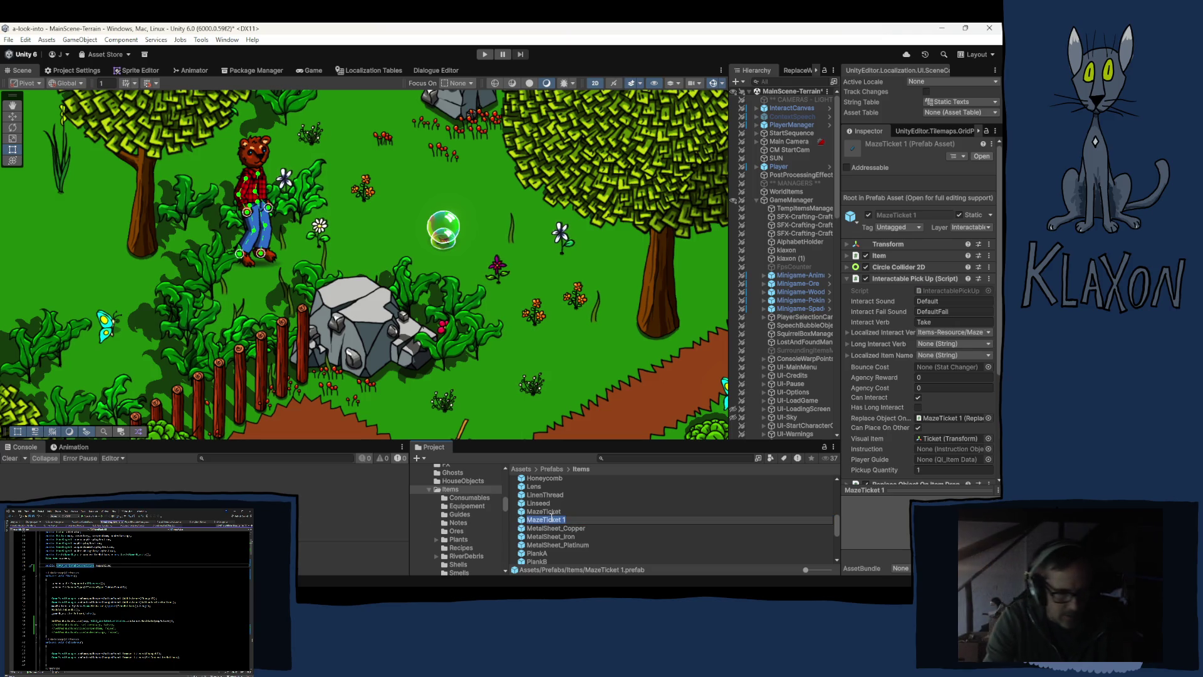
Enter MapObject as the new name of the copied prefab
{"action": "type", "text": "M"}
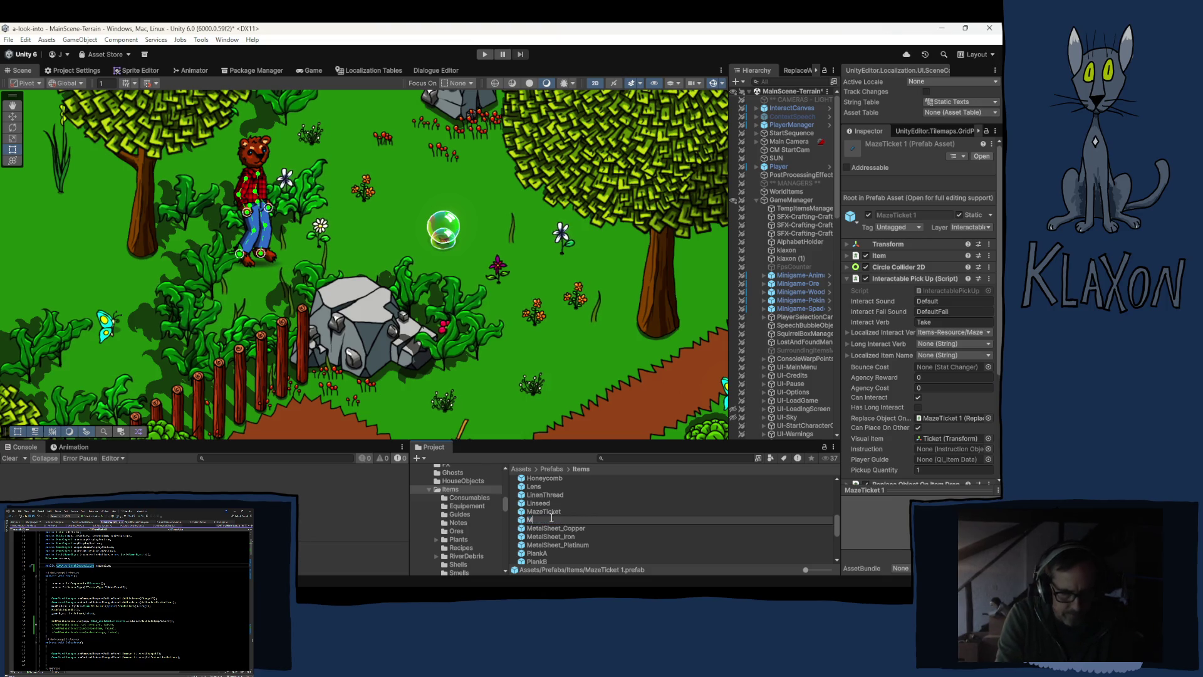
{"action": "type", "text": "apObjec"}
{"action": "type", "text": "t"}
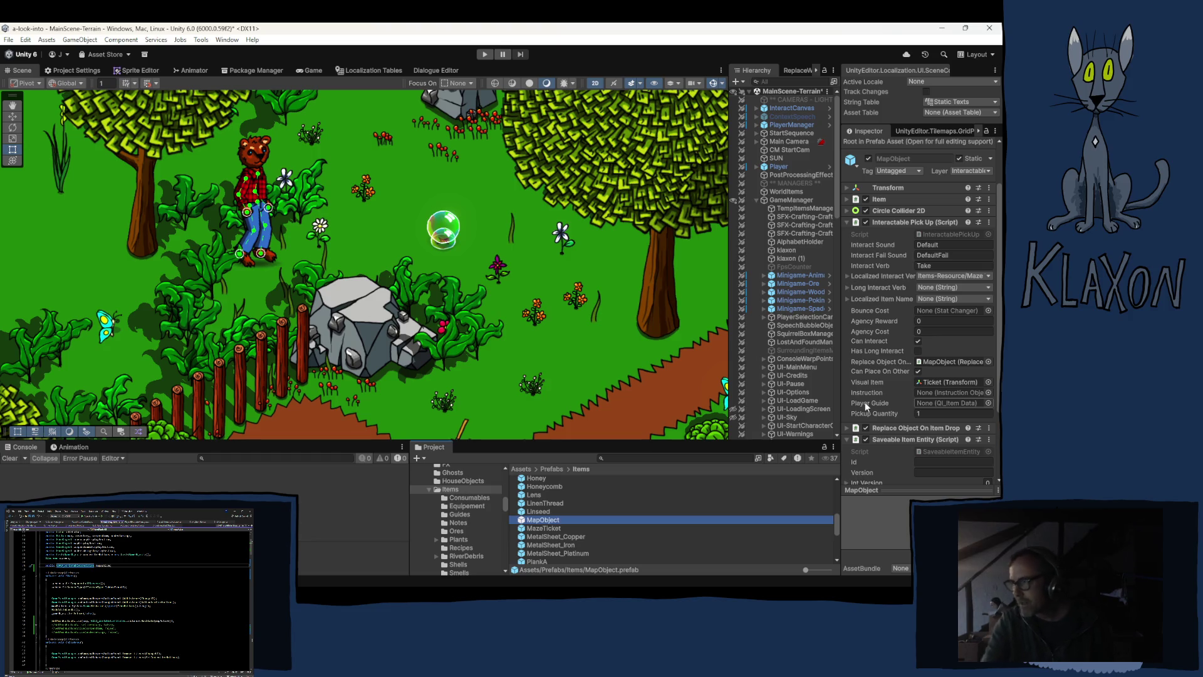
Remove the Replace Object On Item Drop component from the MapObject prefab
{"action": "scroll", "coordinate": [892, 359], "scroll_direction": "down", "scroll_amount": 3}
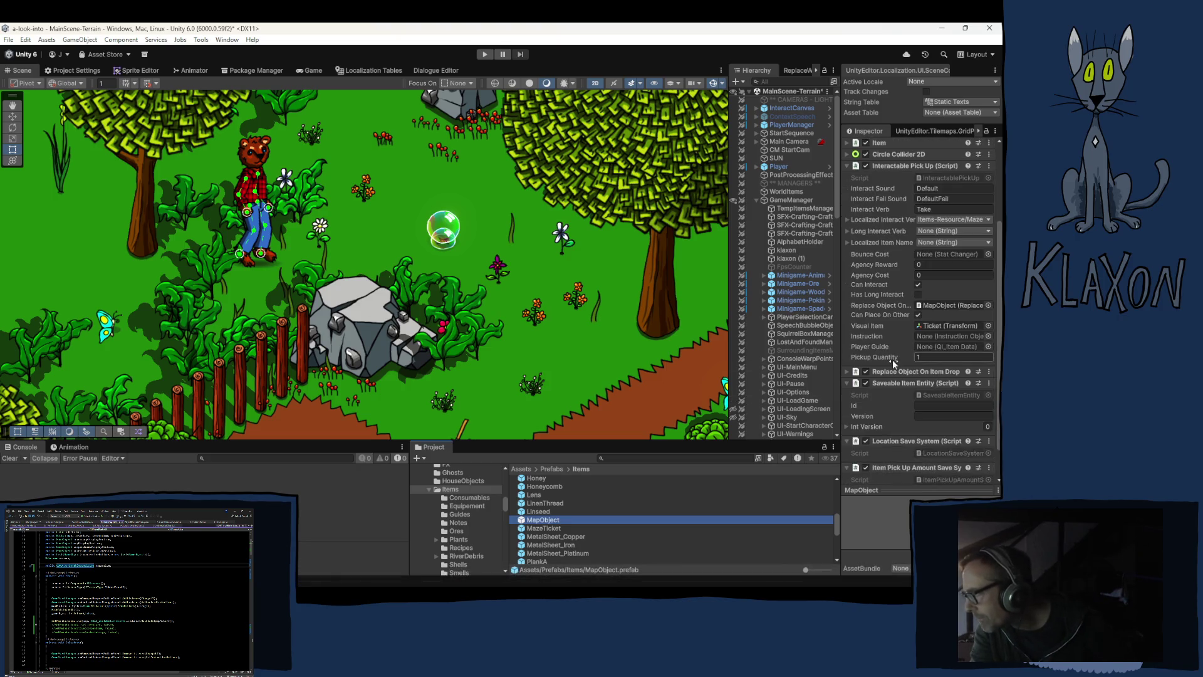
{"action": "scroll", "coordinate": [891, 367], "scroll_direction": "down", "scroll_amount": 2}
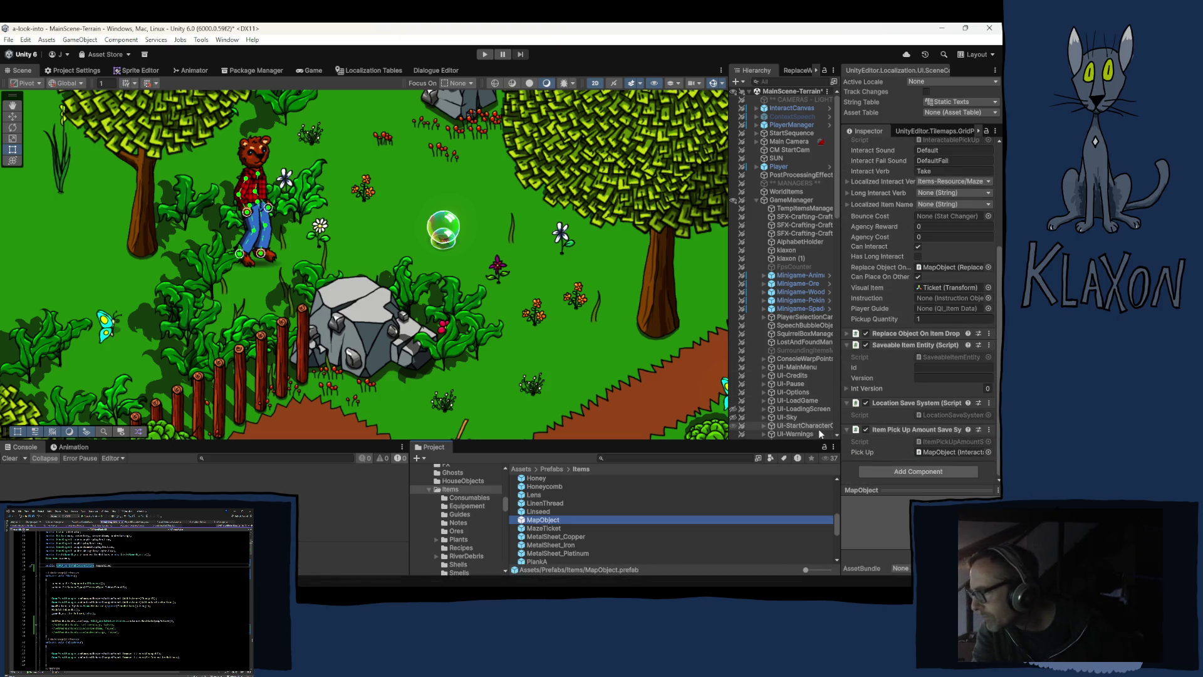
{"action": "right_click", "coordinate": [897, 332]}
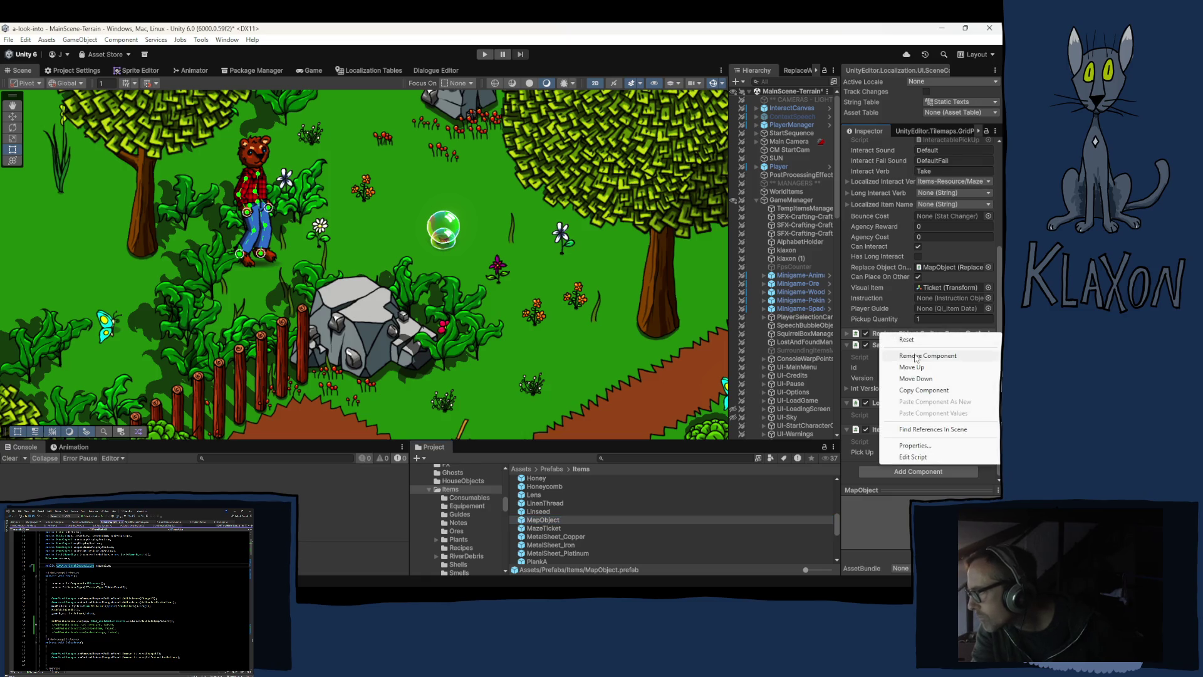
{"action": "left_click", "coordinate": [916, 356]}
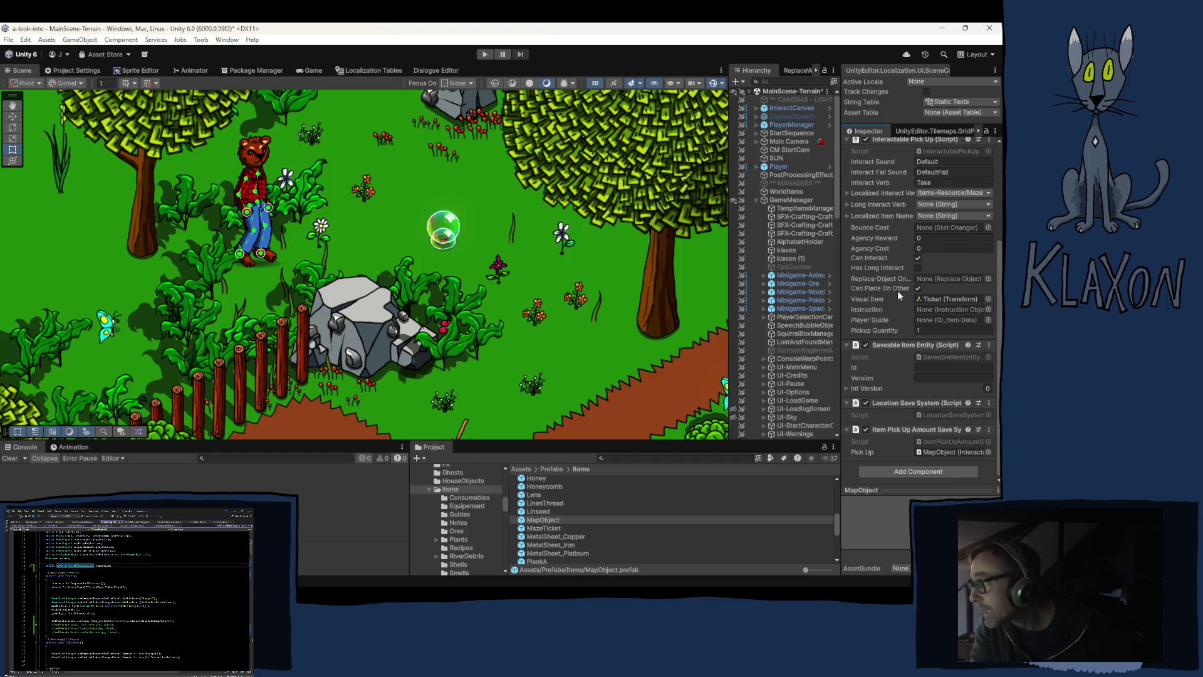
Locate and select the InteractablePickUp script in Scripts/Interactables
{"action": "scroll", "coordinate": [897, 288], "scroll_direction": "up", "scroll_amount": 3}
{"action": "left_click", "coordinate": [940, 236]}
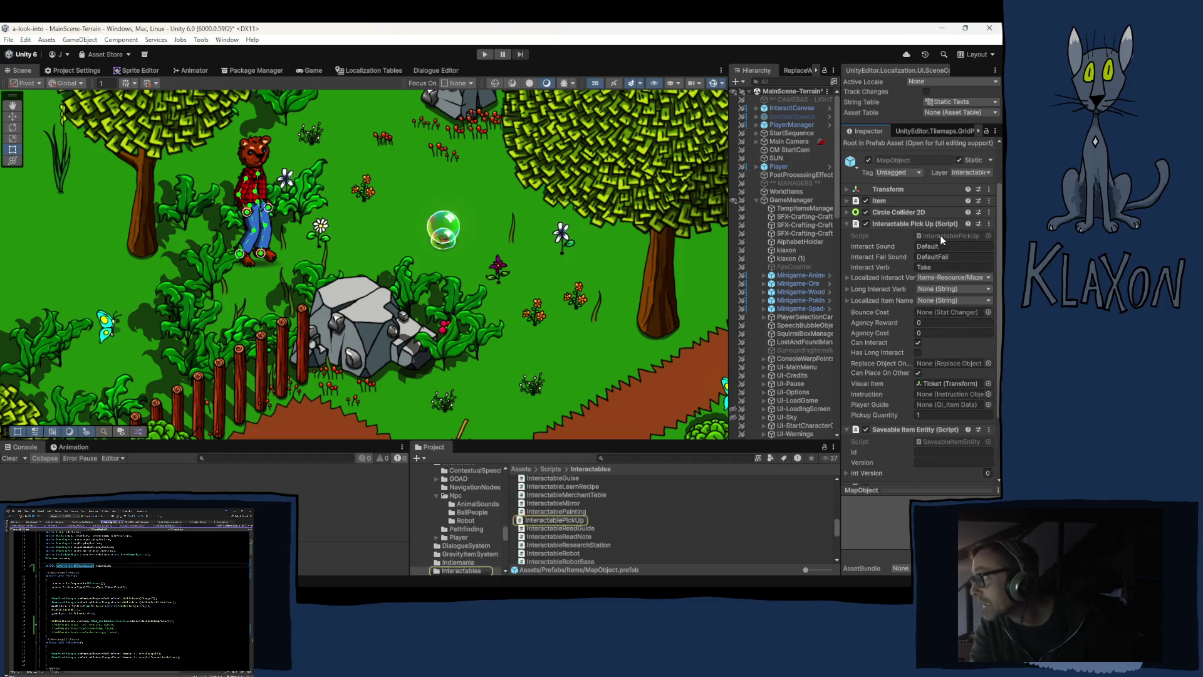
{"action": "left_click", "coordinate": [546, 517]}
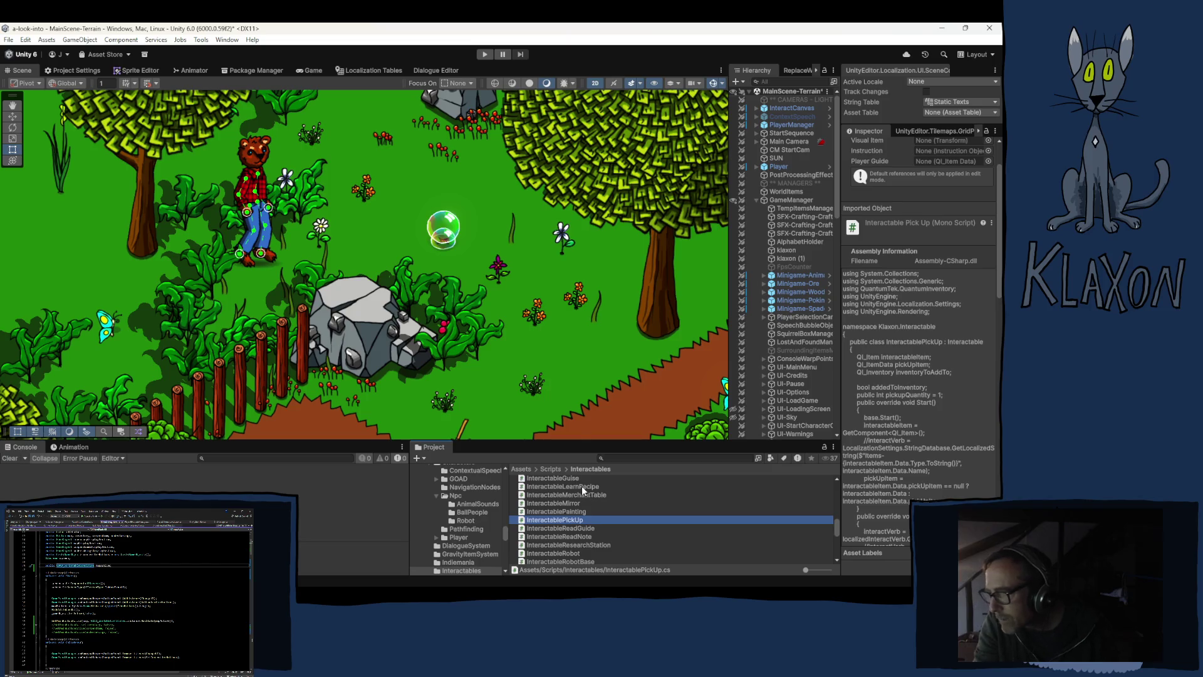
{"action": "right_click", "coordinate": [570, 517]}
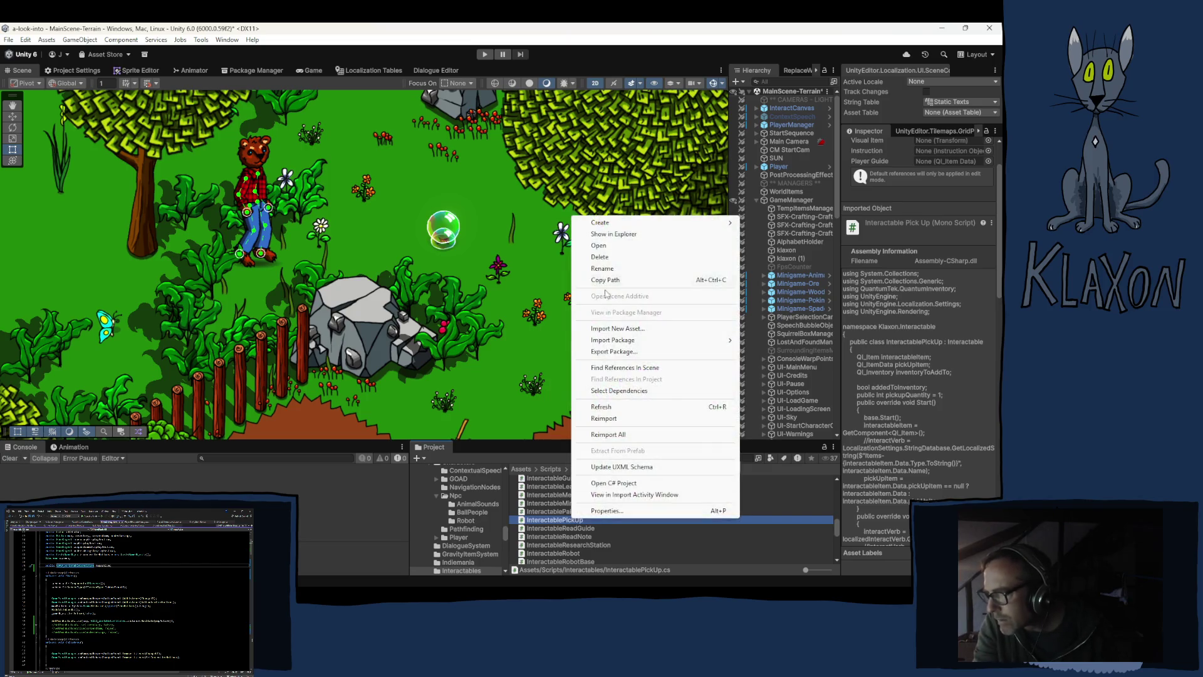
Create a MonoBehaviour script named MapObject, then begin prefixing its name with 'Interactable'
{"action": "mouse_move", "coordinate": [604, 227]}
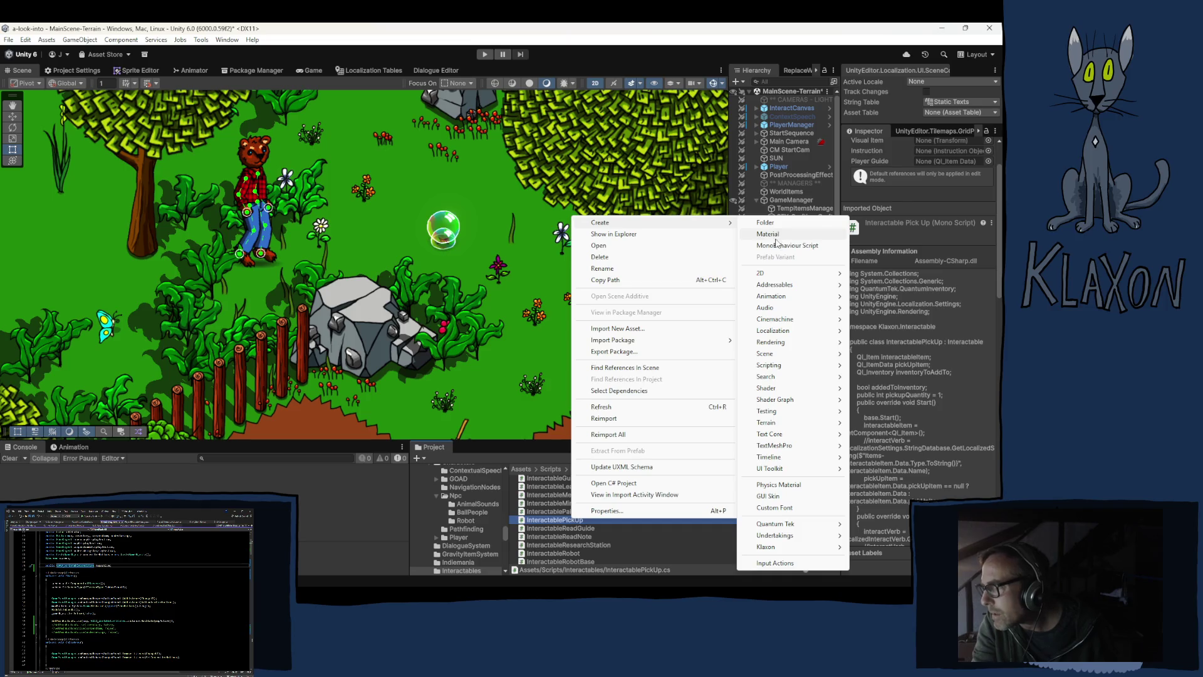
{"action": "left_click", "coordinate": [773, 245]}
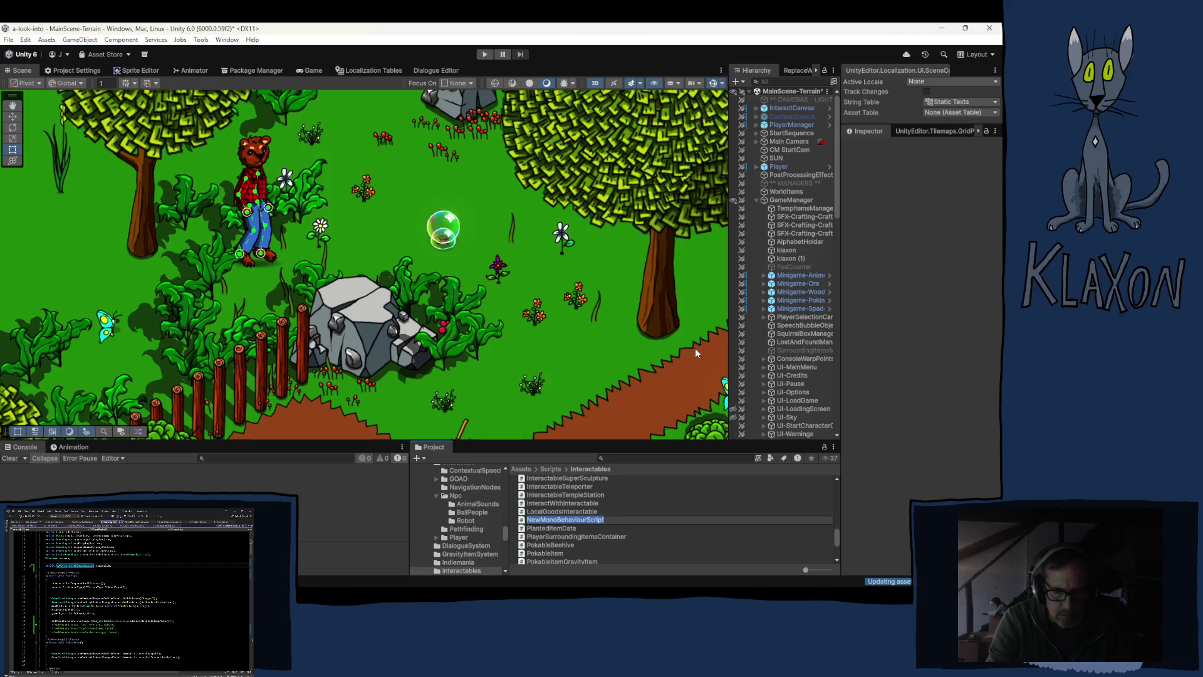
{"action": "type", "text": "MapO"}
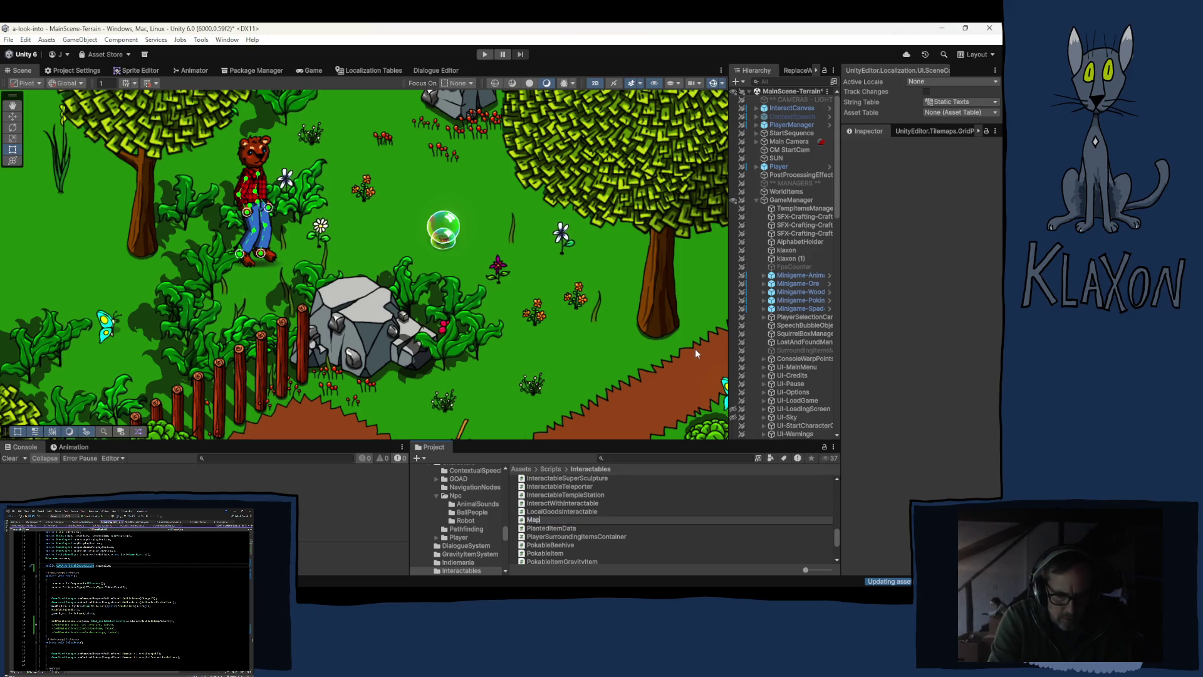
{"action": "type", "text": "bject"}
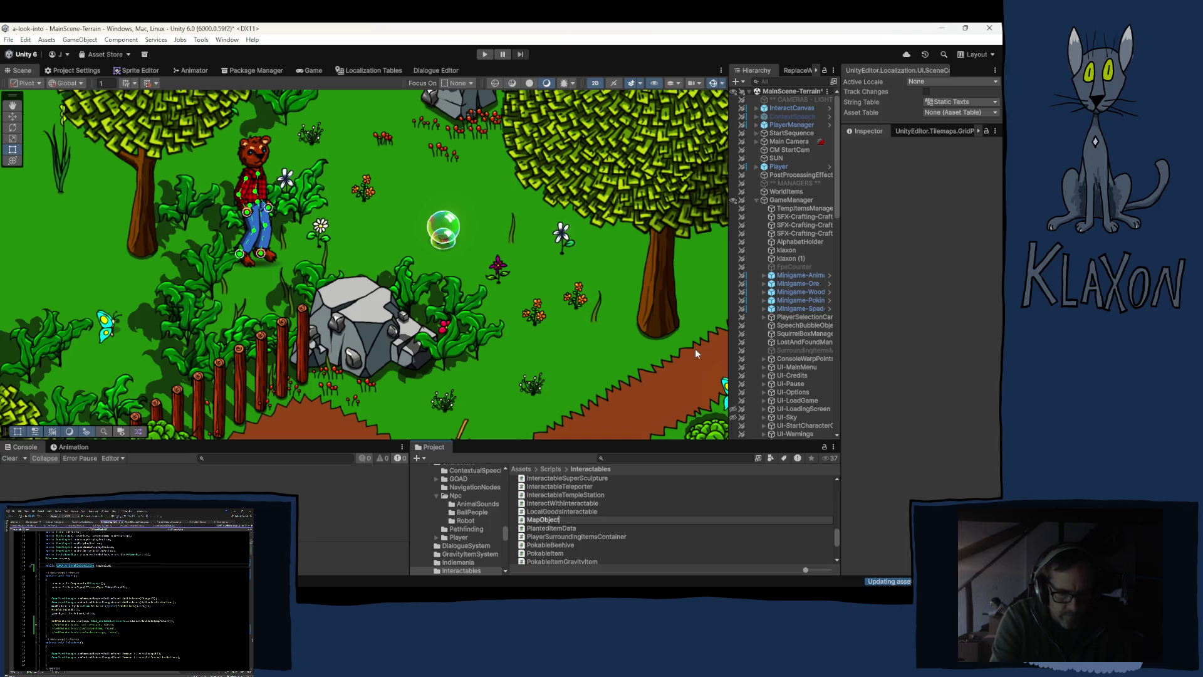
{"action": "type", "text": "P"}
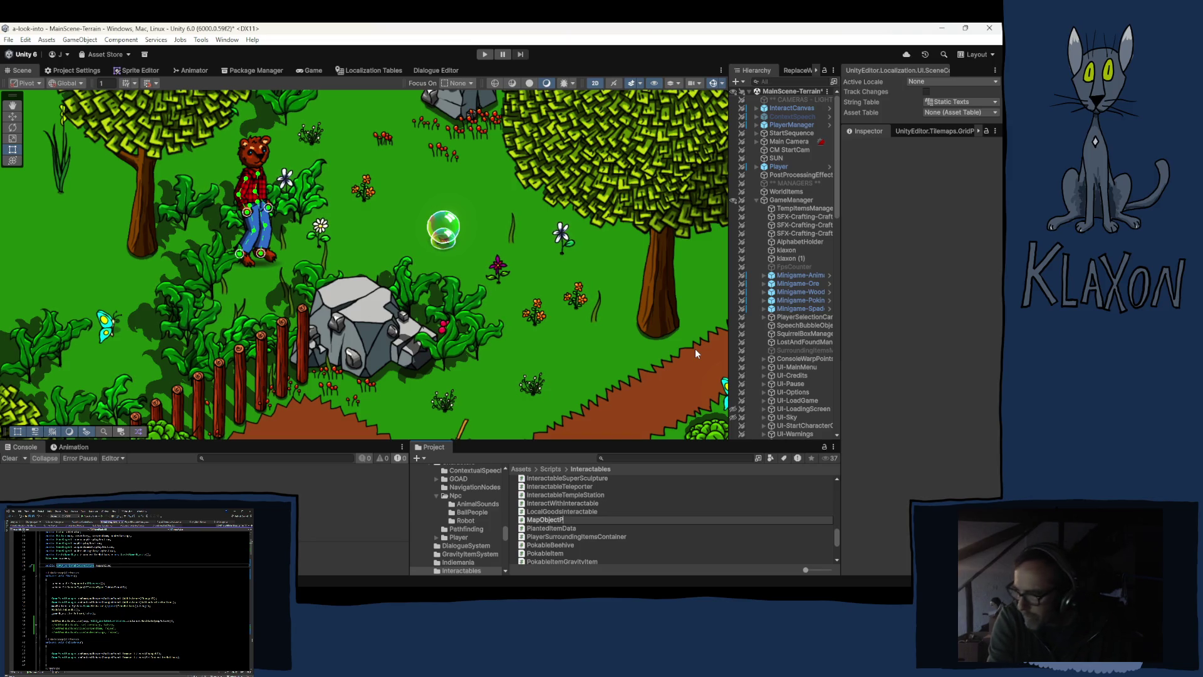
{"action": "key", "text": "BackSpace"}
{"action": "key", "text": "BackSpace"}
{"action": "key", "text": "BackSpace"}
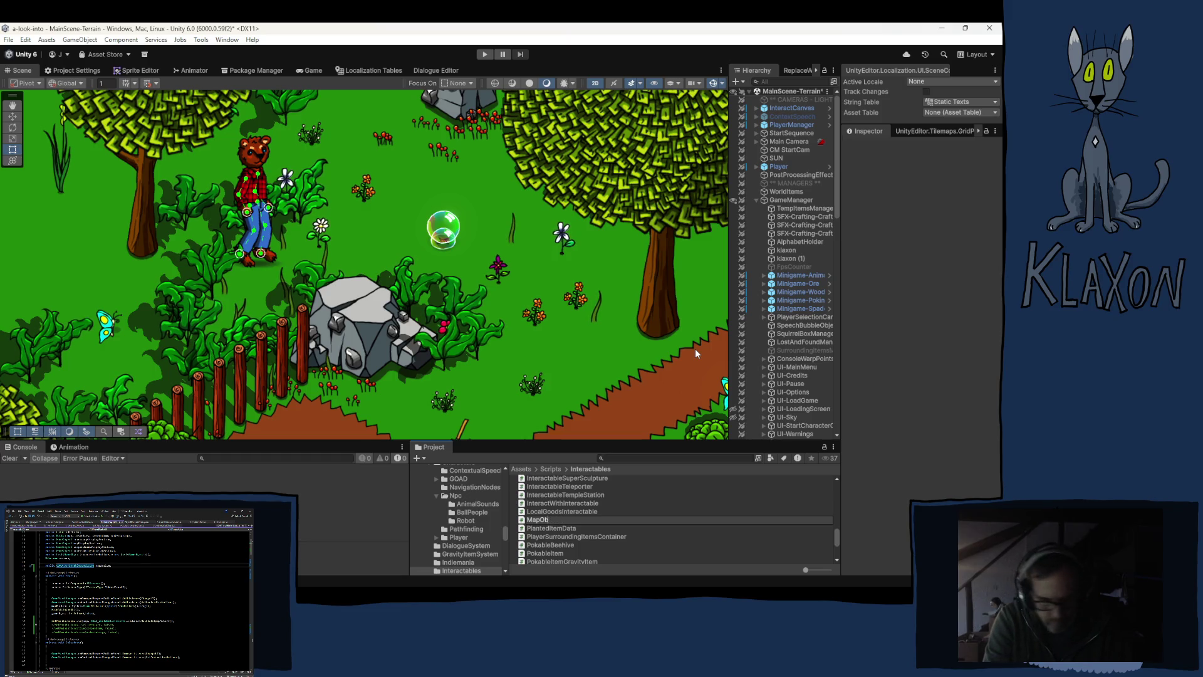
{"action": "type", "text": "ject"}
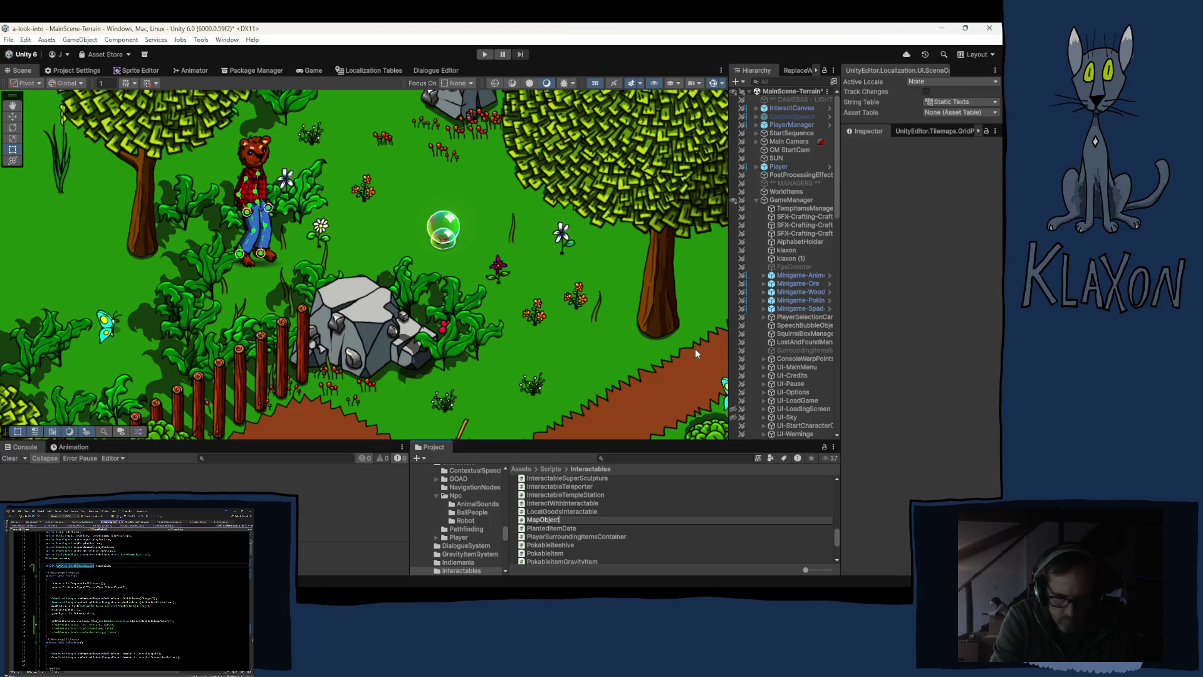
{"action": "key", "text": "Return"}
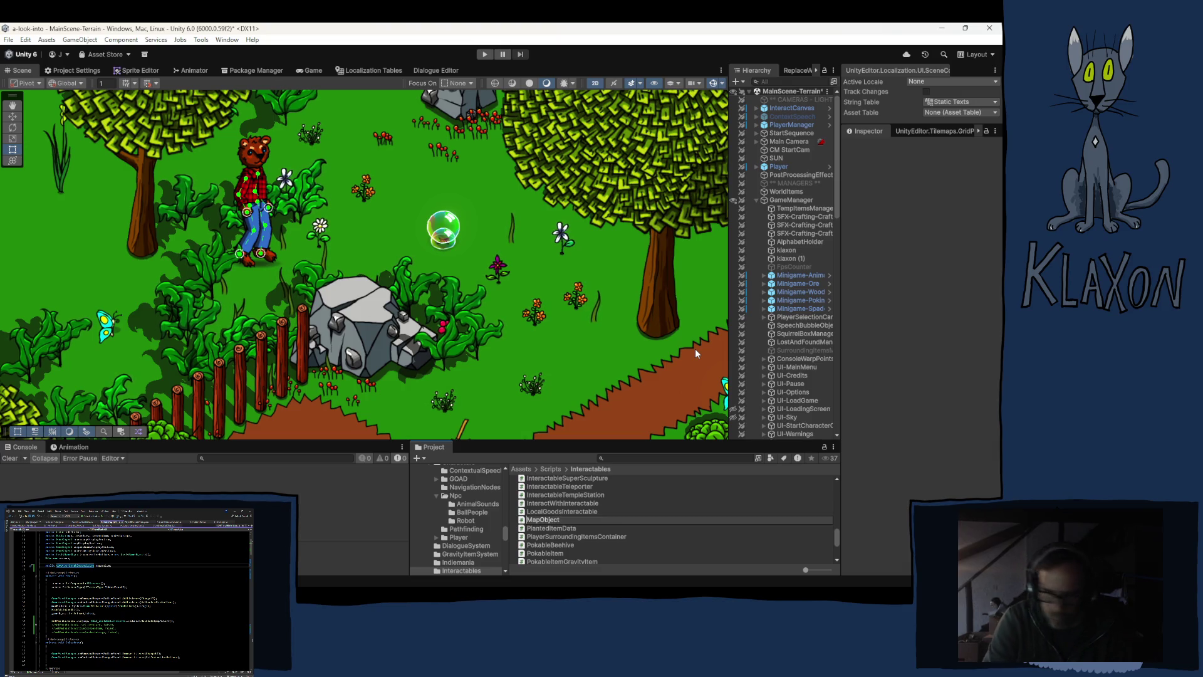
{"action": "type", "text": "Interactable"}
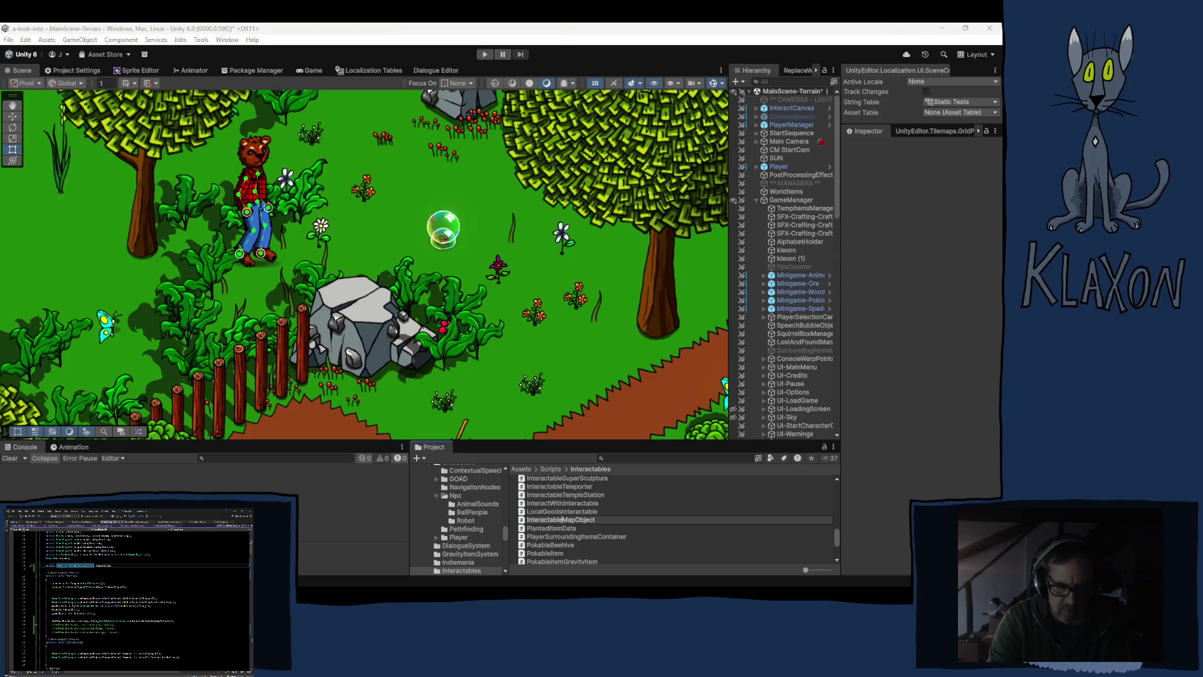
Confirm the script name InteractableMapObject
{"action": "key", "text": "Return"}
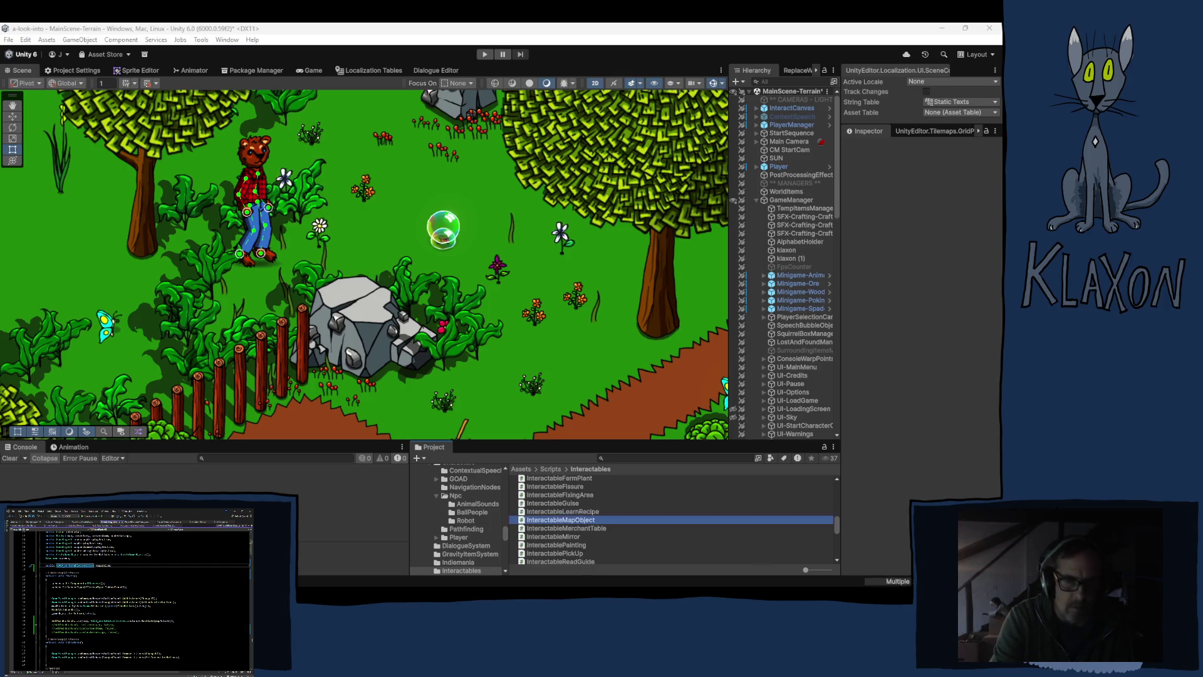
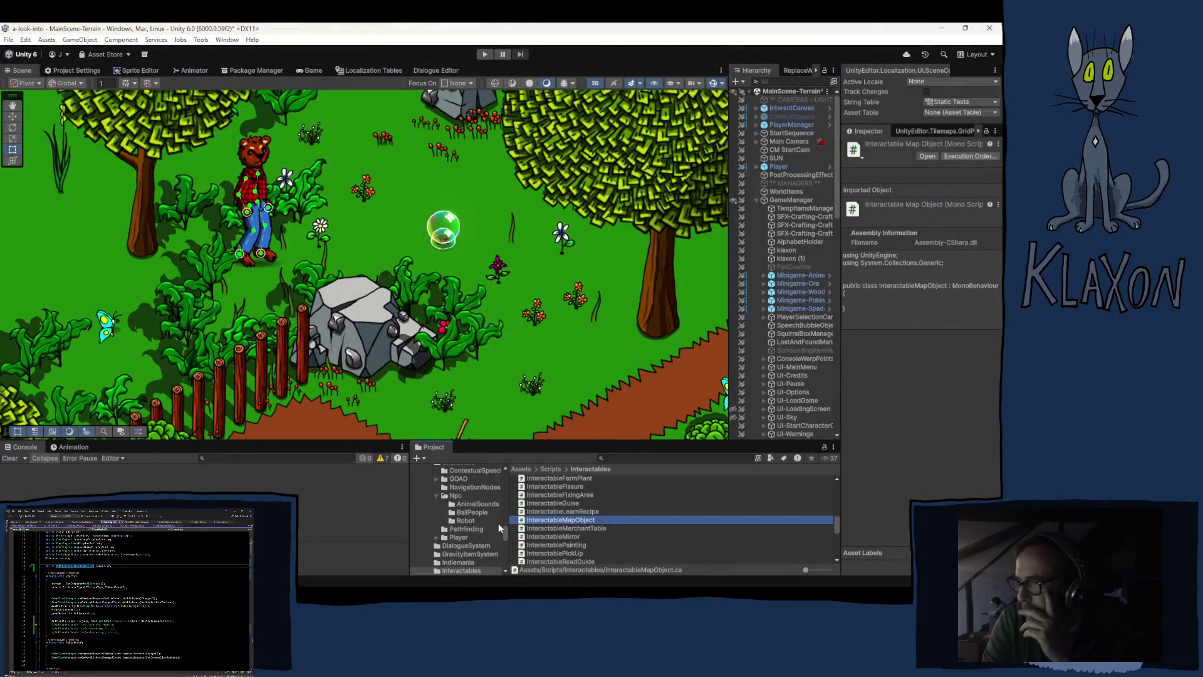
Open InteractableMapObject.cs from the Project window's Interactables folder in Visual Studio
{"action": "double_click", "coordinate": [556, 520]}
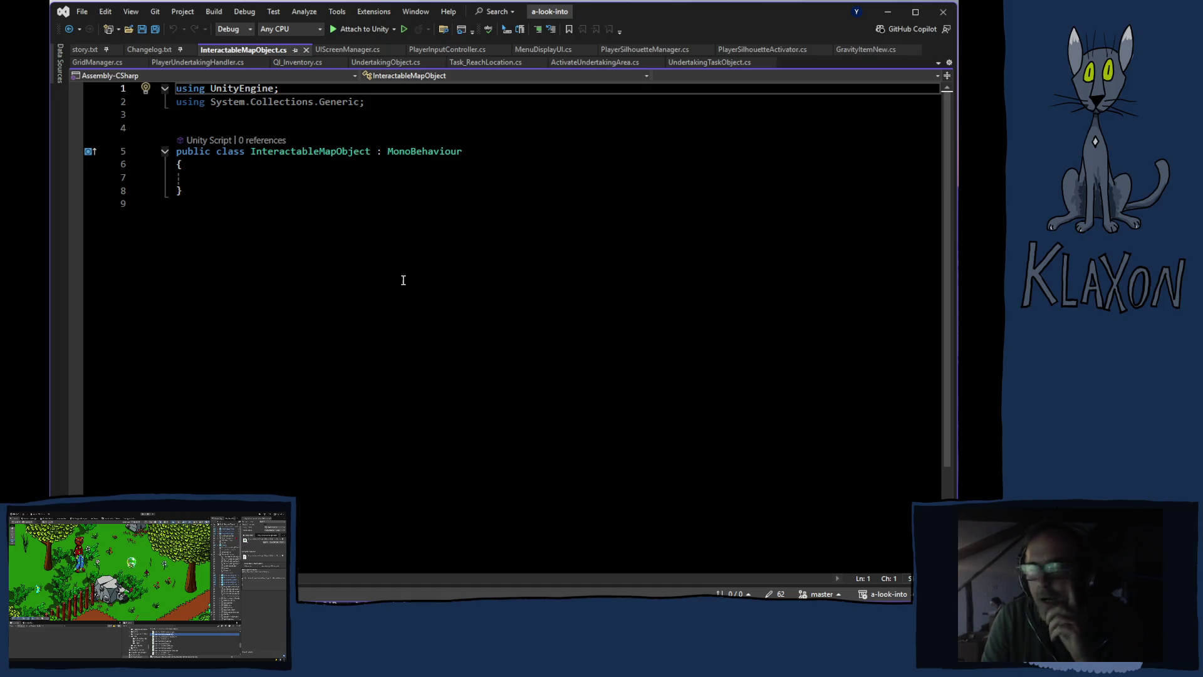
Rename the InteractableMapObject class to InteractableMenuTabObject, renaming its script file as well
{"action": "left_click", "coordinate": [502, 220]}
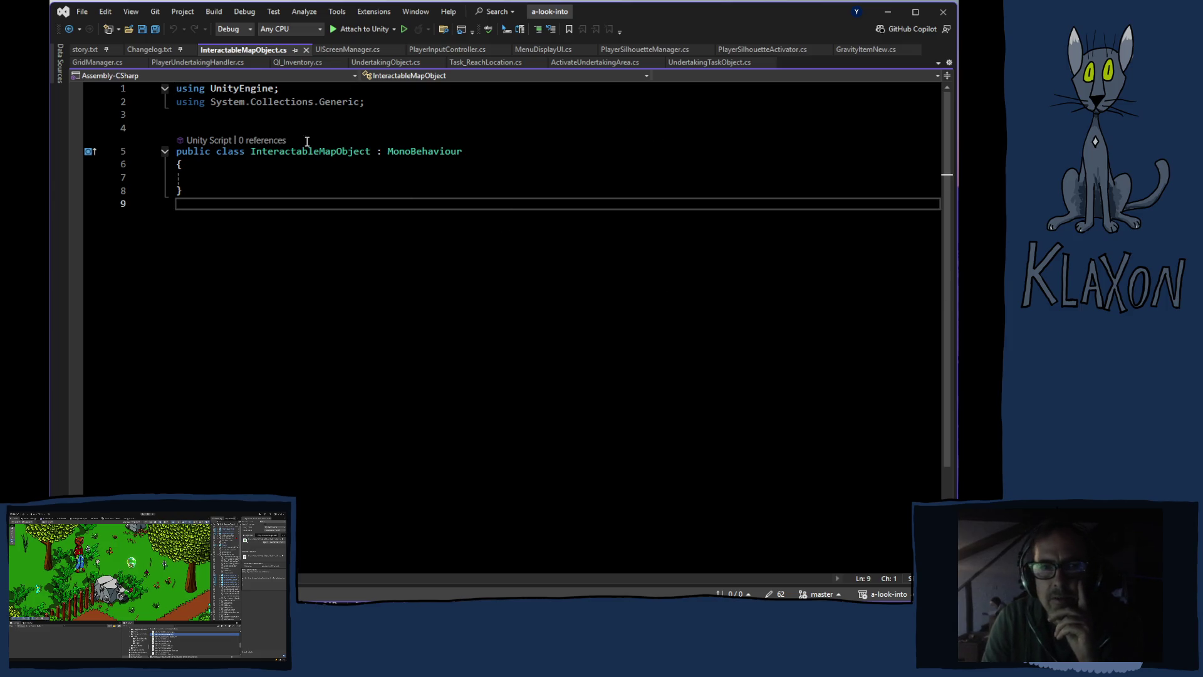
{"action": "right_click", "coordinate": [323, 151]}
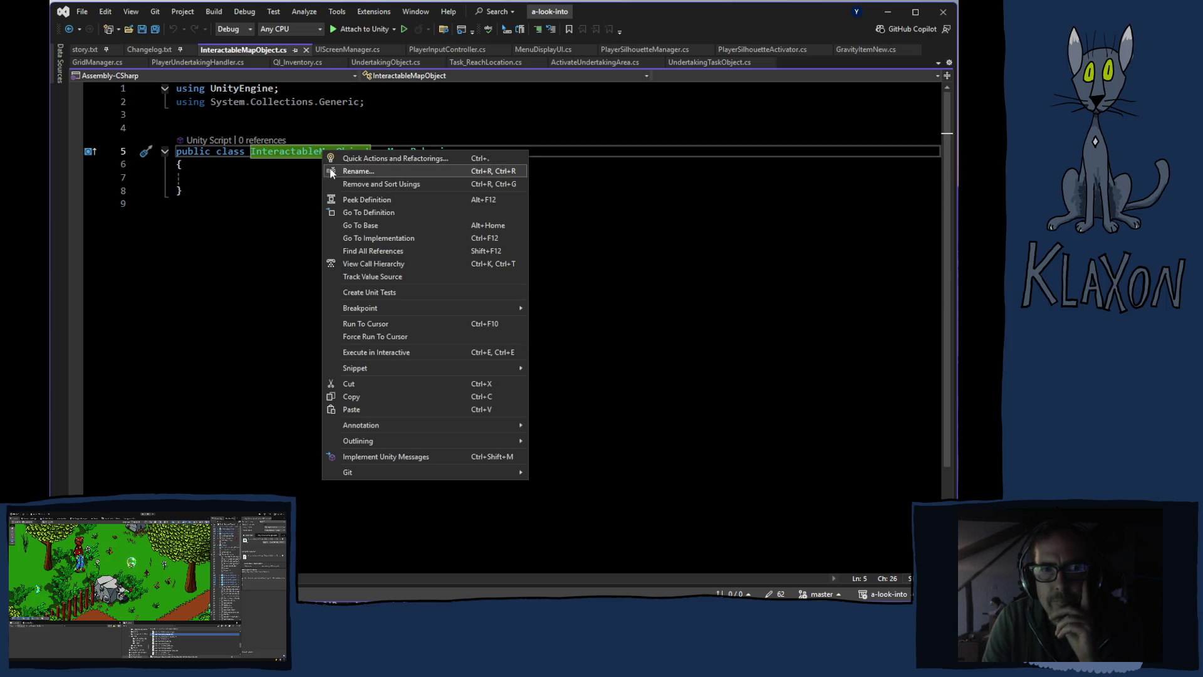
{"action": "left_click", "coordinate": [359, 171]}
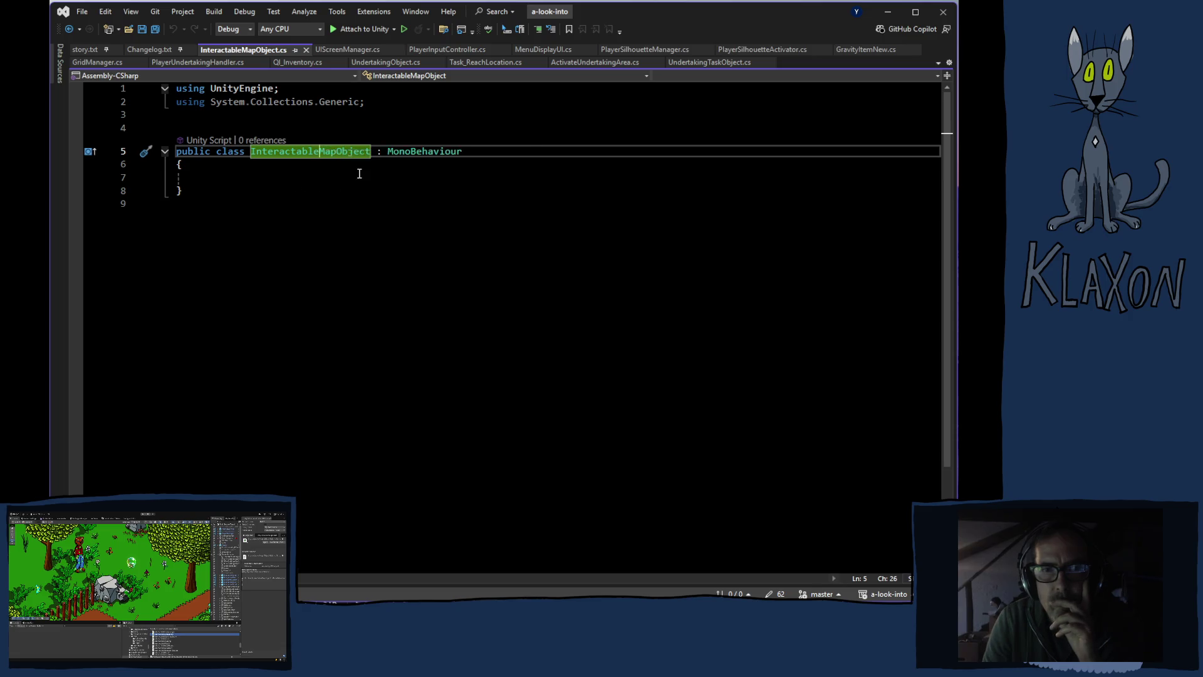
{"action": "left_click", "coordinate": [326, 174]}
{"action": "left_click_drag", "start_coordinate": [327, 174], "coordinate": [312, 177]}
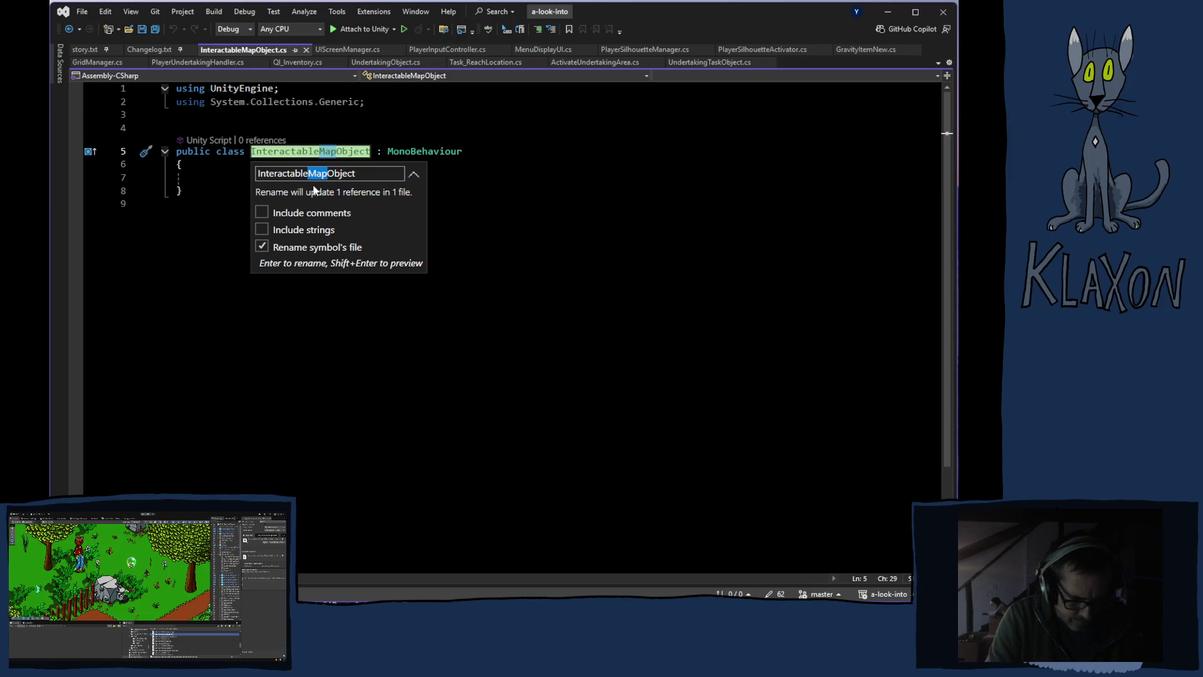
{"action": "type", "text": "Menu"}
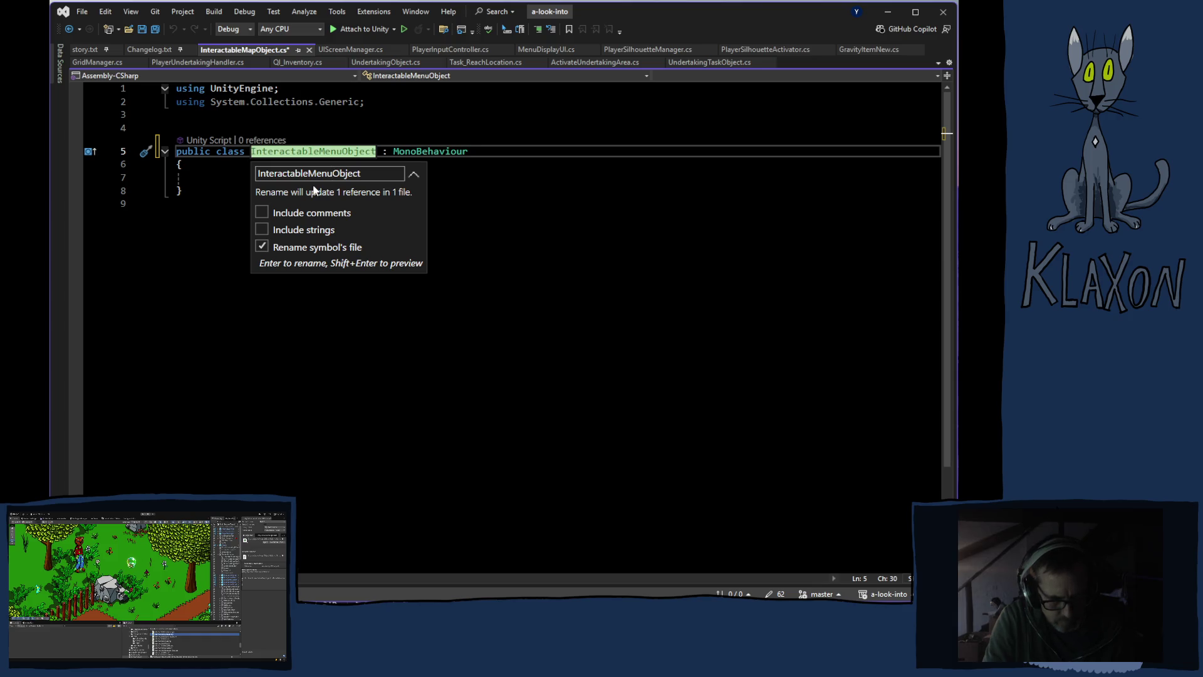
{"action": "type", "text": "Tab"}
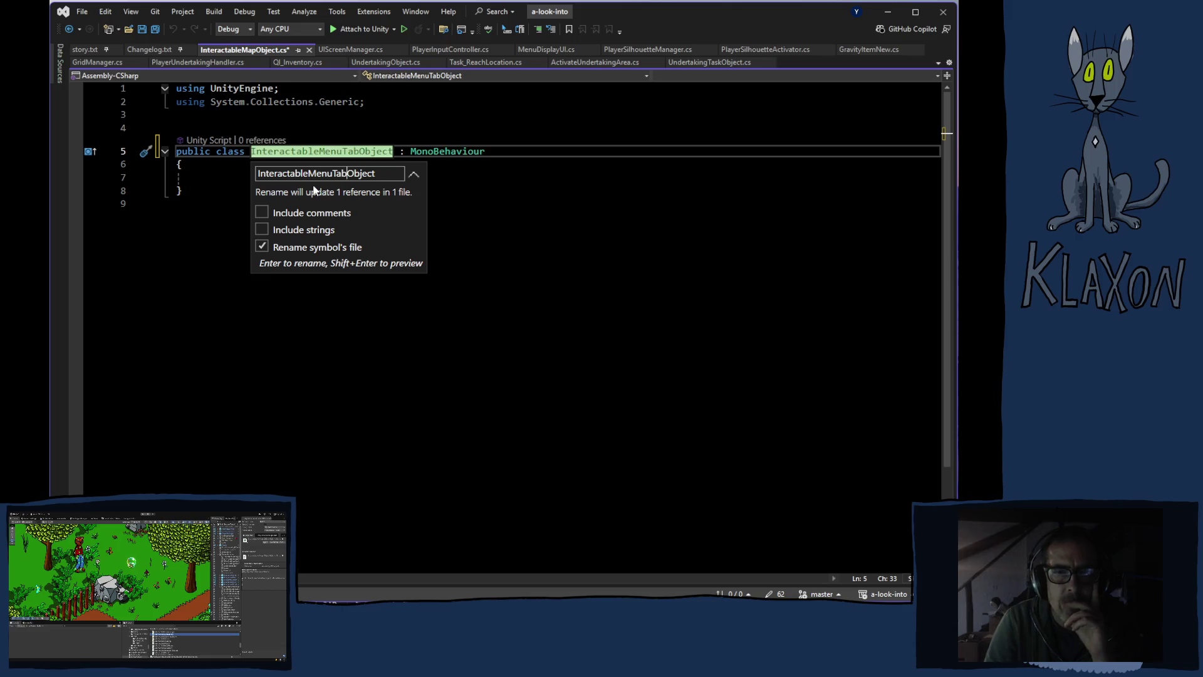
{"action": "key", "text": "Return"}
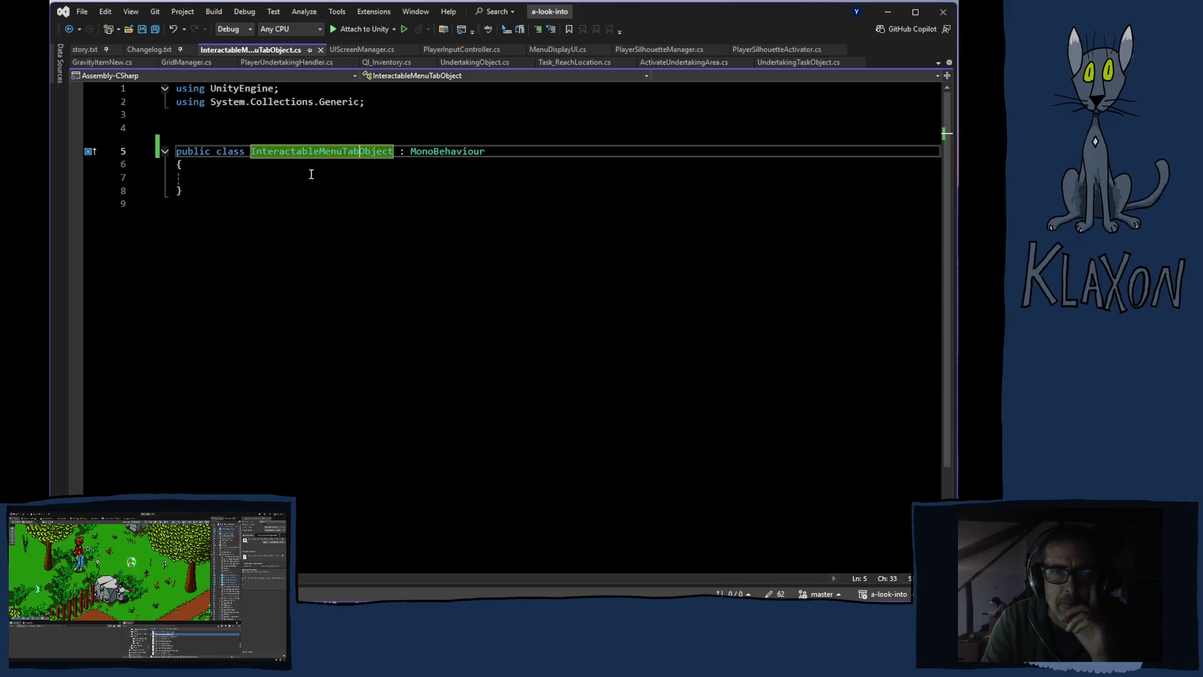
Switch to Unity so it recompiles the renamed InteractableMenuTabObject script
{"action": "left_click", "coordinate": [312, 177]}
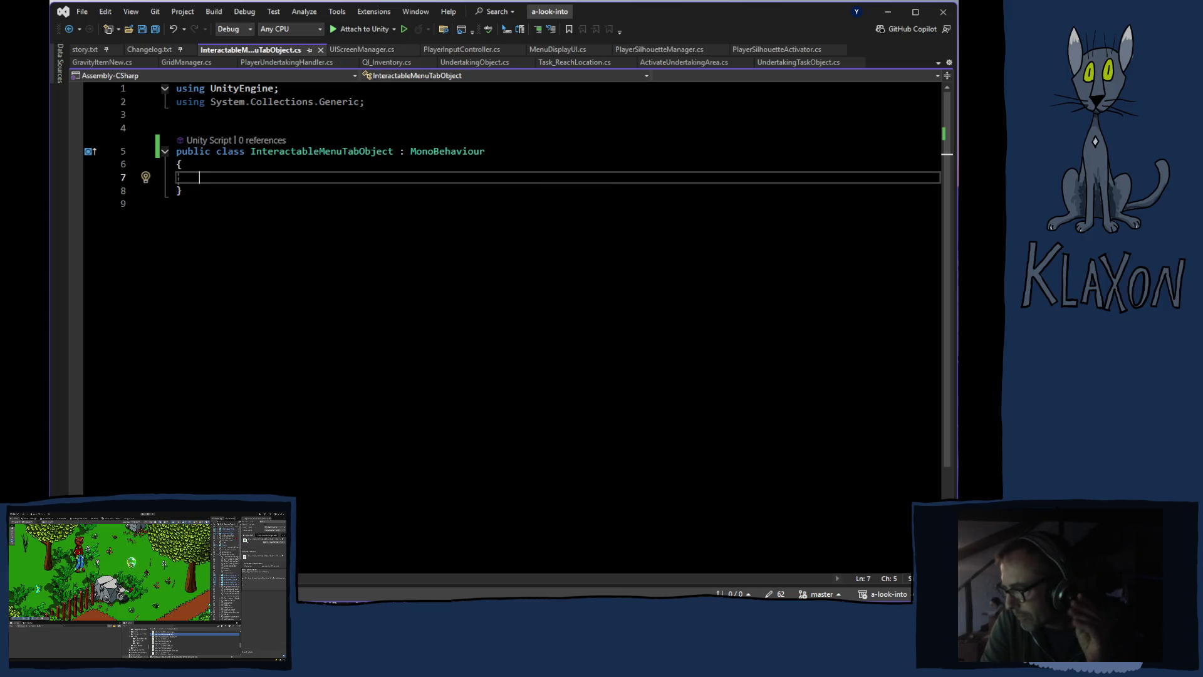
{"action": "key", "text": "alt+Tab"}
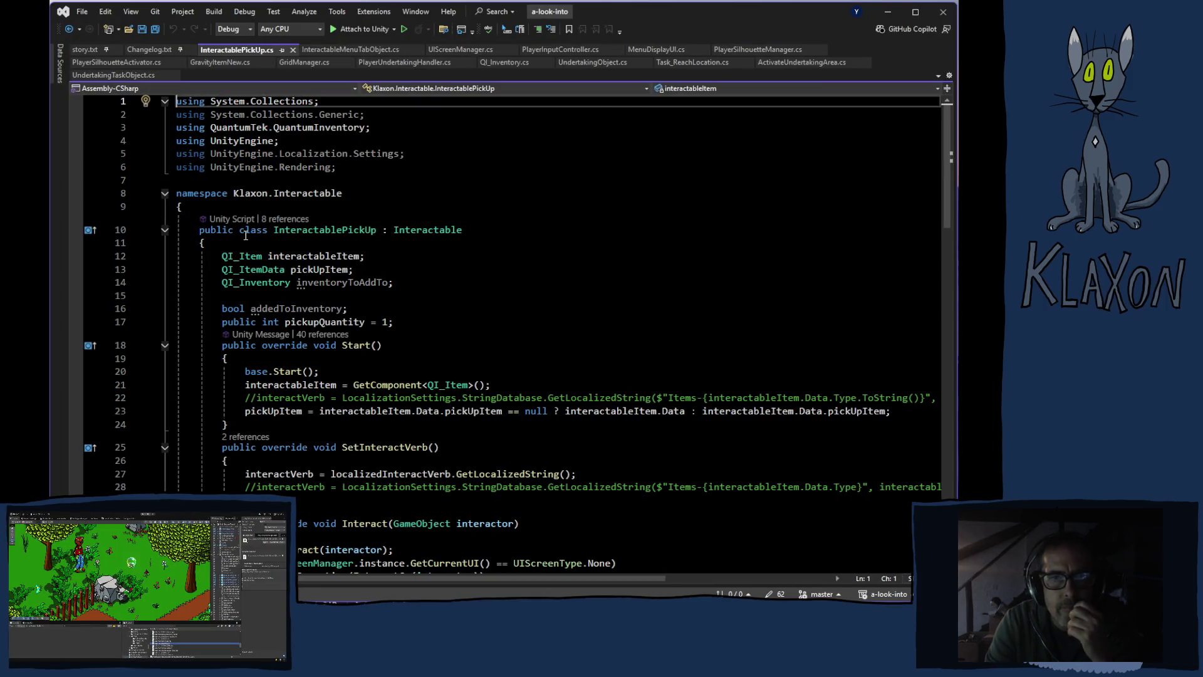
Wrap the class in a namespace Klaxon.Interactable block and indent it inside
{"action": "left_click_drag", "start_coordinate": [177, 194], "coordinate": [357, 196]}
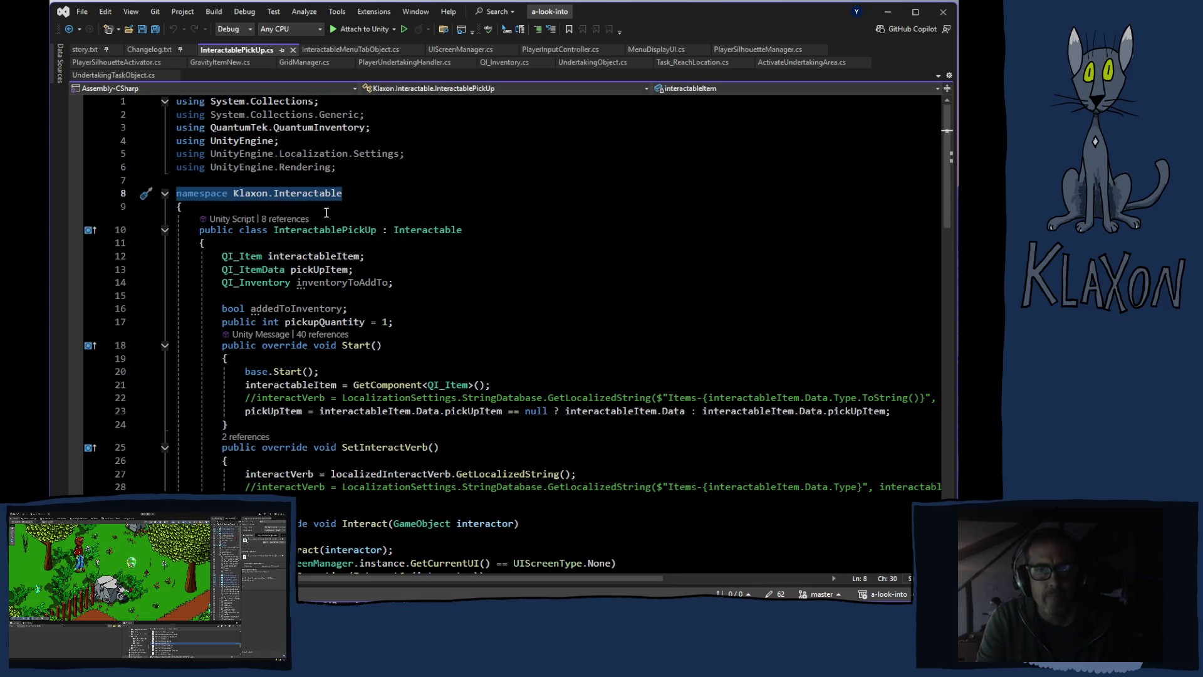
{"action": "left_click", "coordinate": [317, 49]}
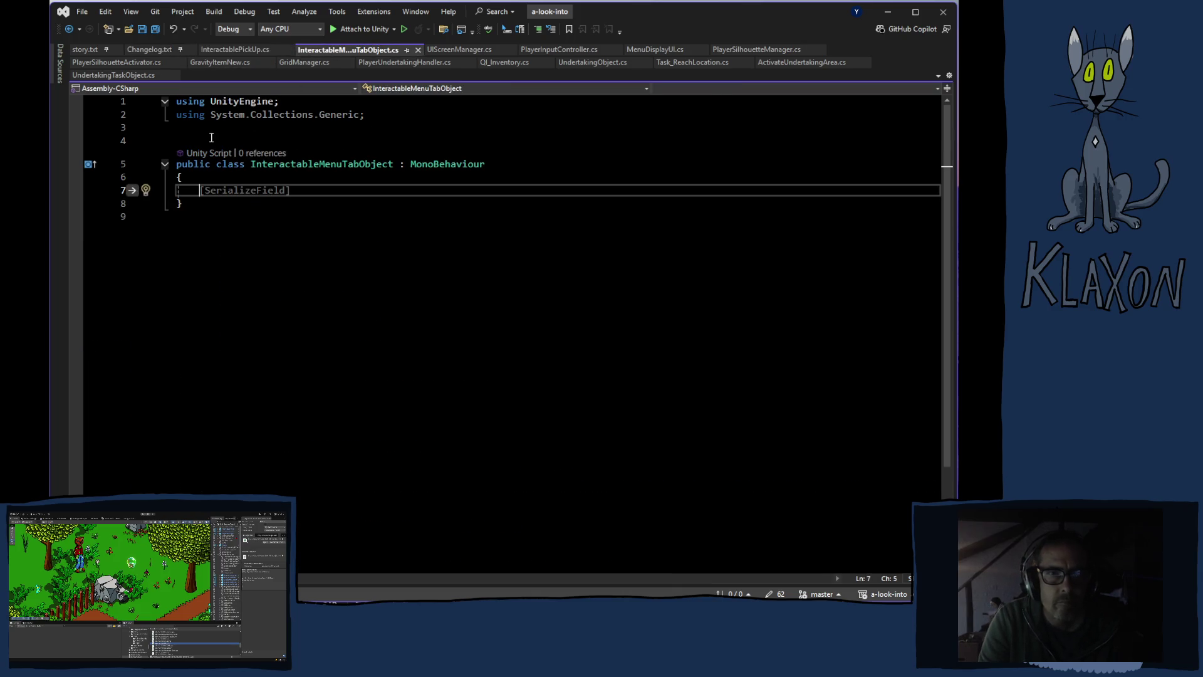
{"action": "left_click", "coordinate": [212, 141]}
{"action": "type", "text": "namespace Klaxon.Interactable"}
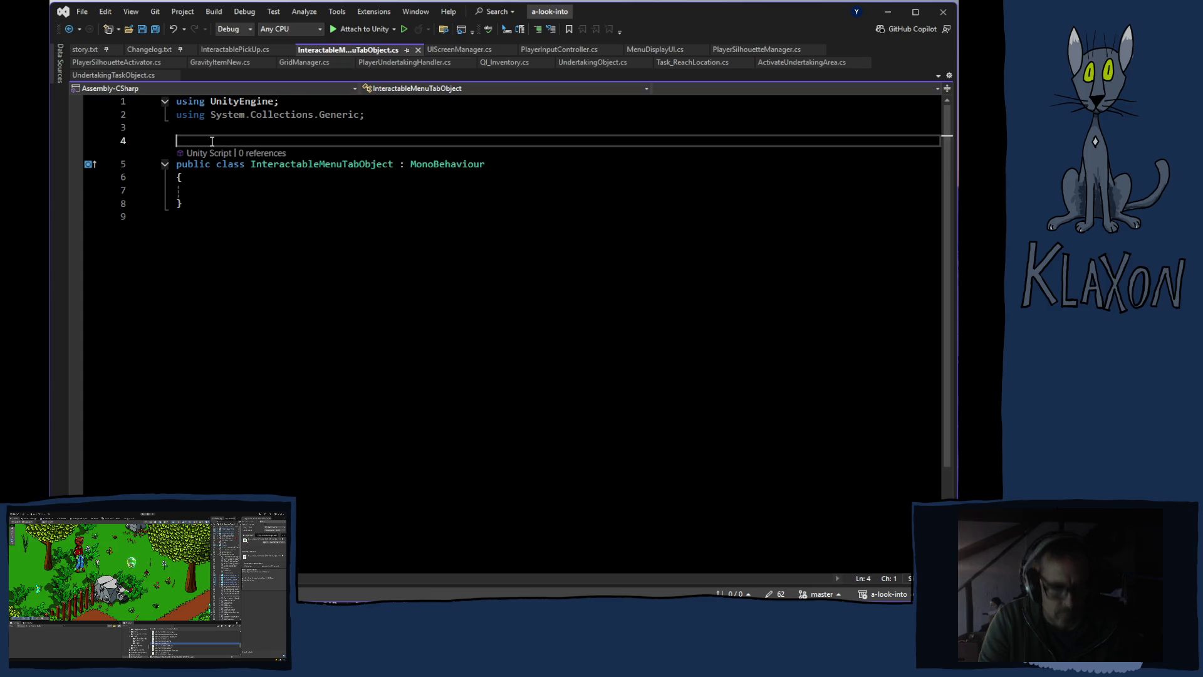
{"action": "left_click", "coordinate": [243, 206]}
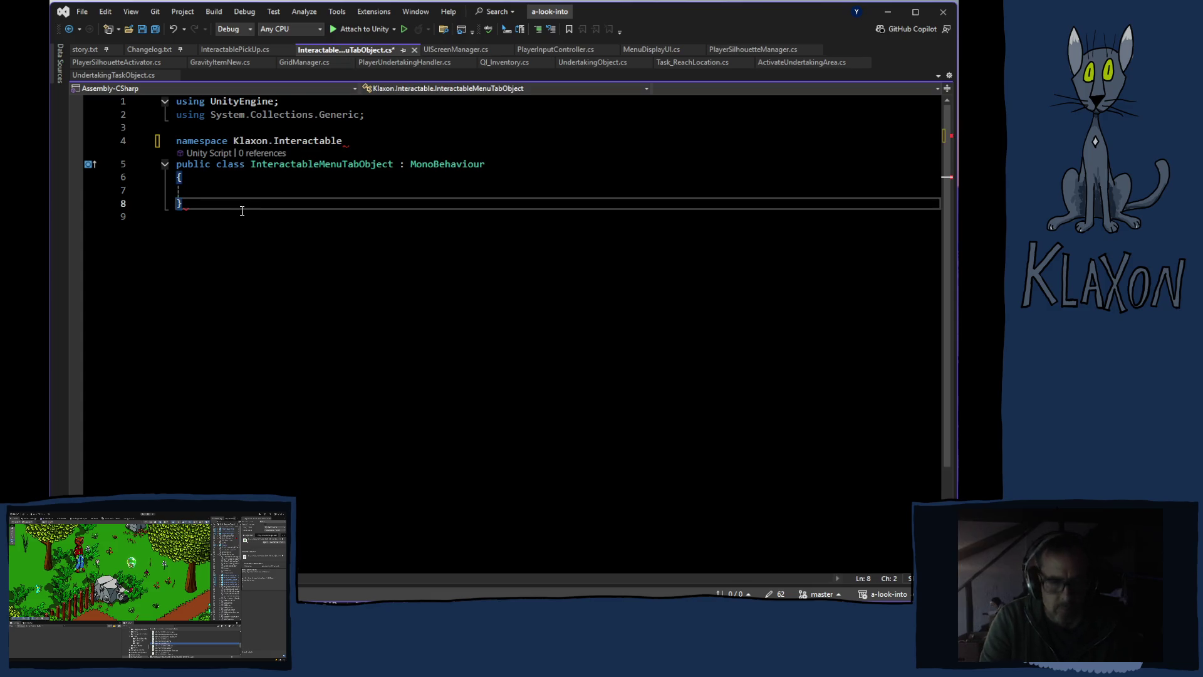
{"action": "key", "text": "Return"}
{"action": "type", "text": "}"}
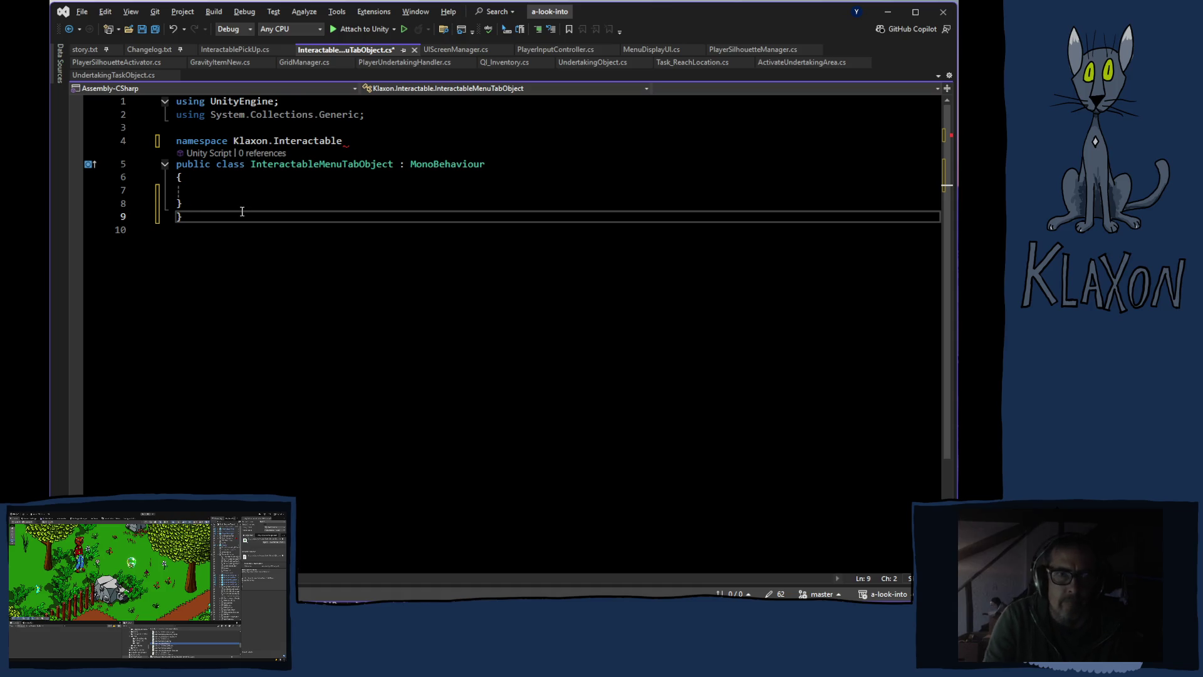
{"action": "left_click", "coordinate": [182, 164]}
{"action": "left_click_drag", "start_coordinate": [181, 165], "coordinate": [212, 203]}
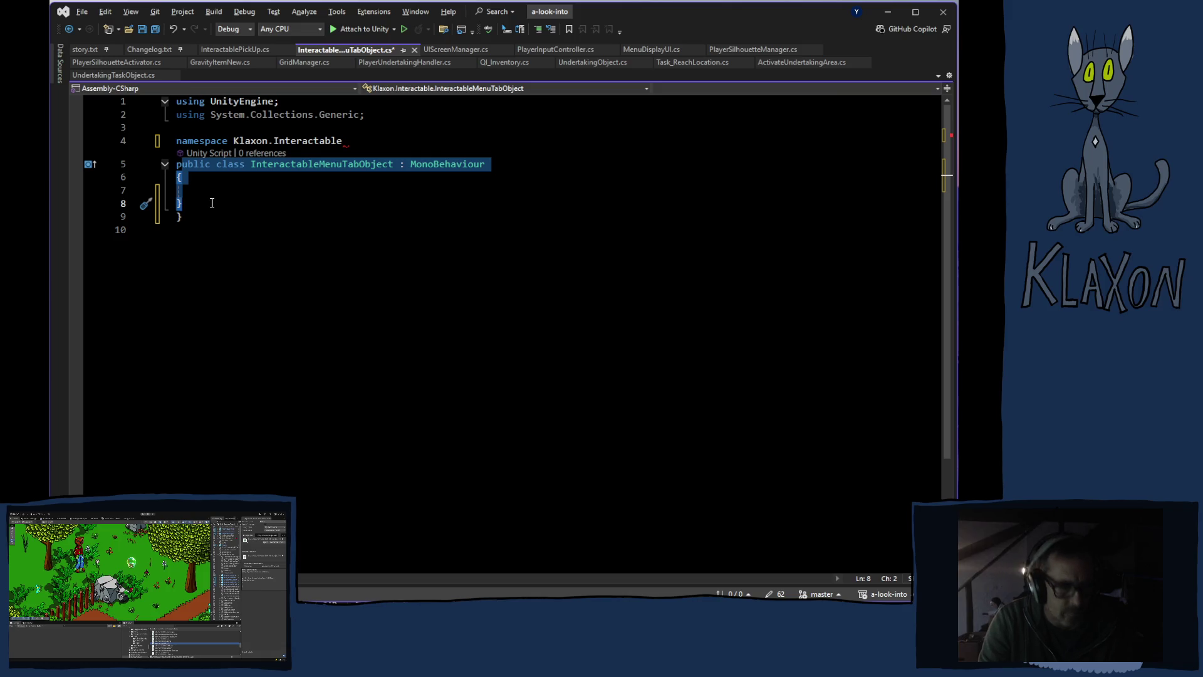
{"action": "key", "text": "Tab"}
{"action": "left_click", "coordinate": [270, 316]}
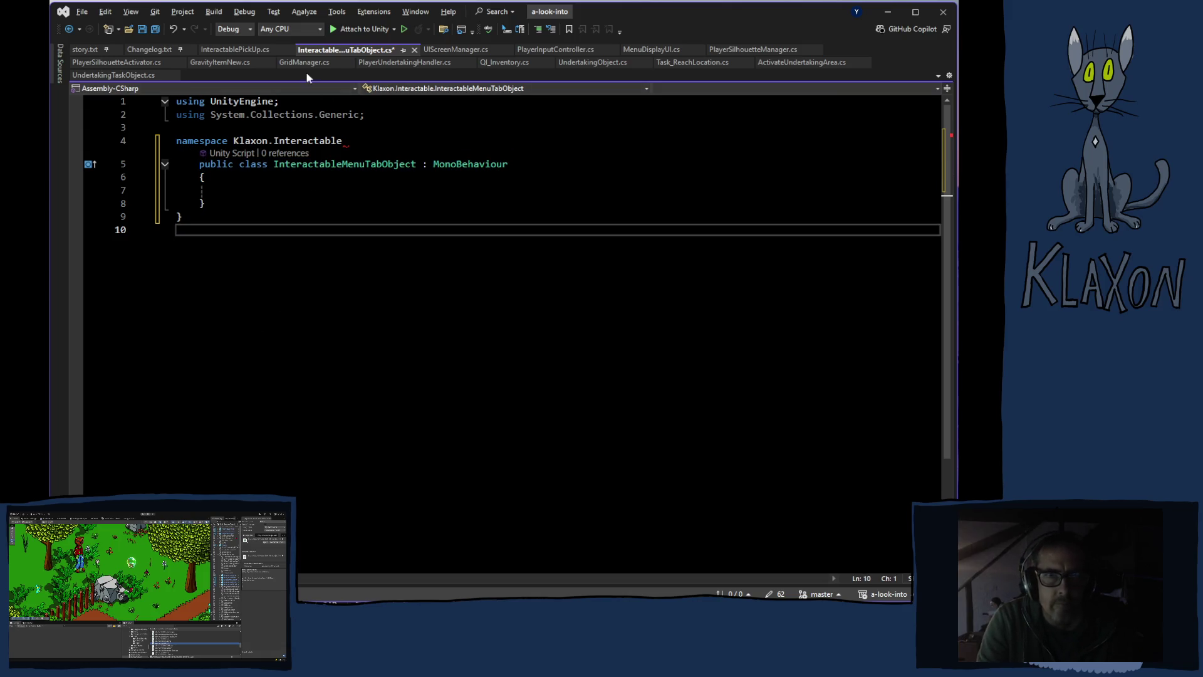
Replace the MonoBehaviour base class with Interactable, copied from InteractablePickUp
{"action": "left_click", "coordinate": [234, 53]}
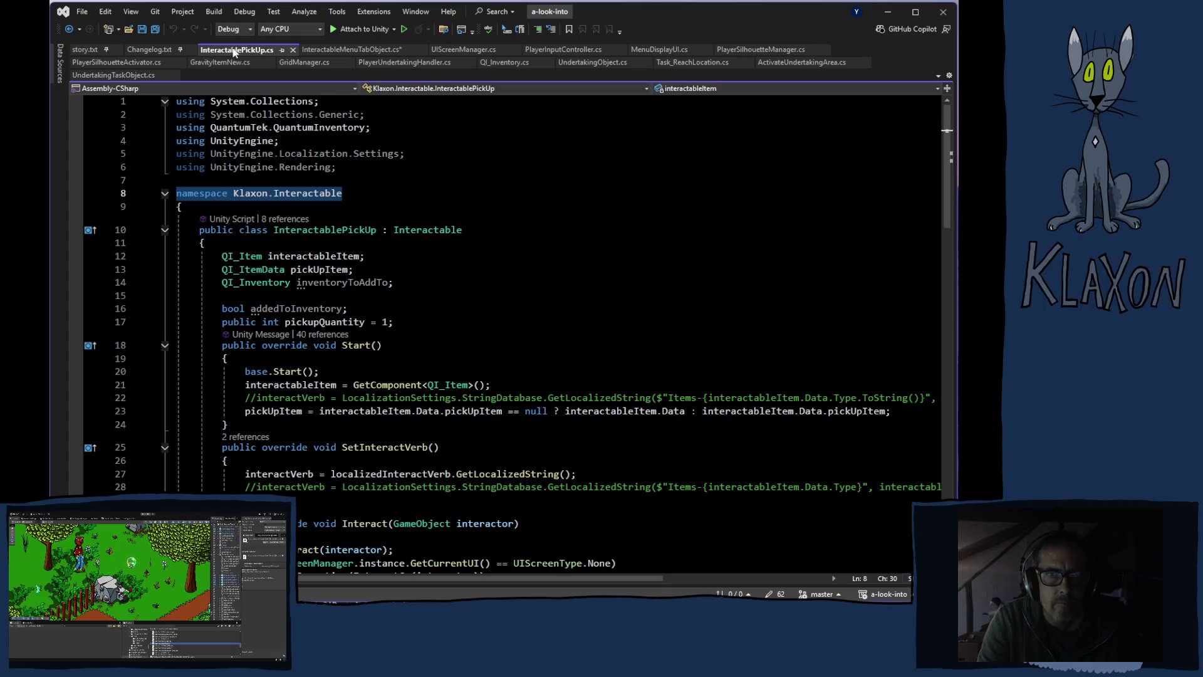
{"action": "left_click", "coordinate": [335, 53]}
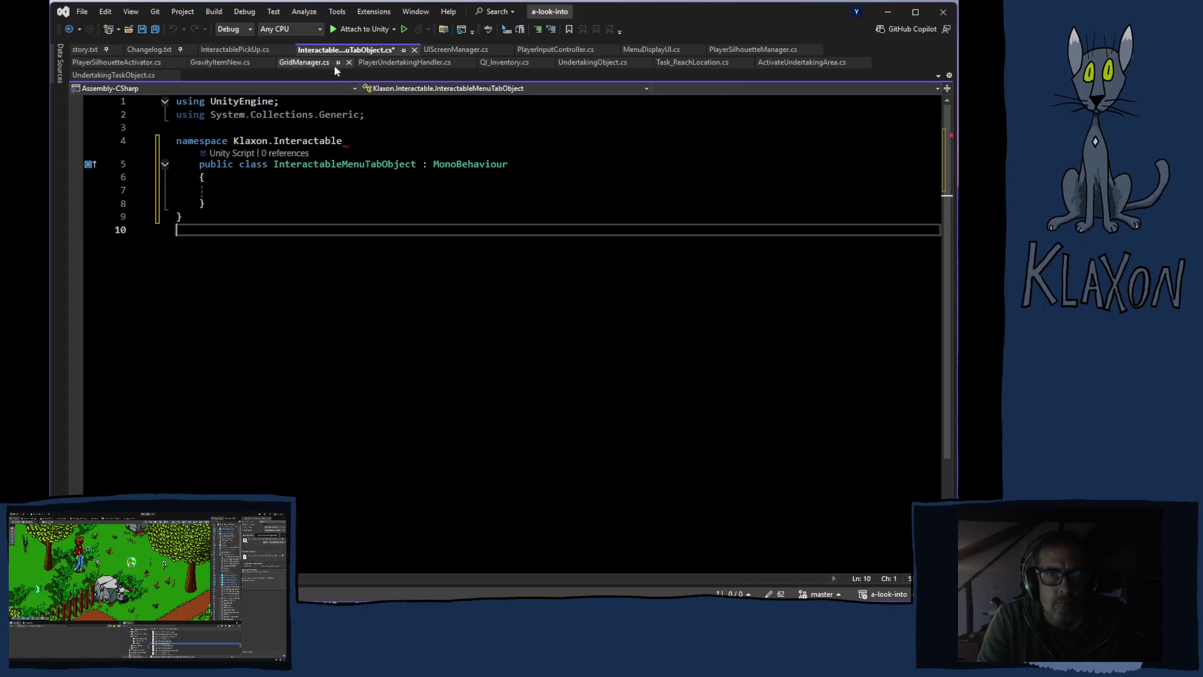
{"action": "left_click", "coordinate": [321, 191]}
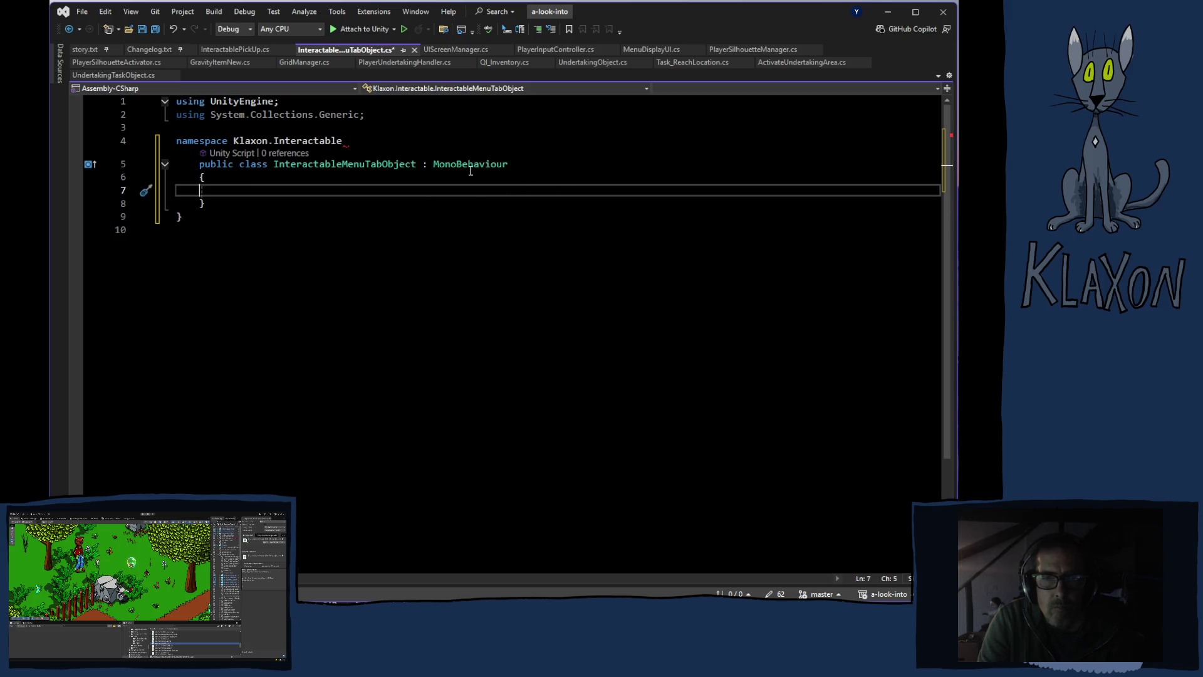
{"action": "left_click", "coordinate": [235, 49]}
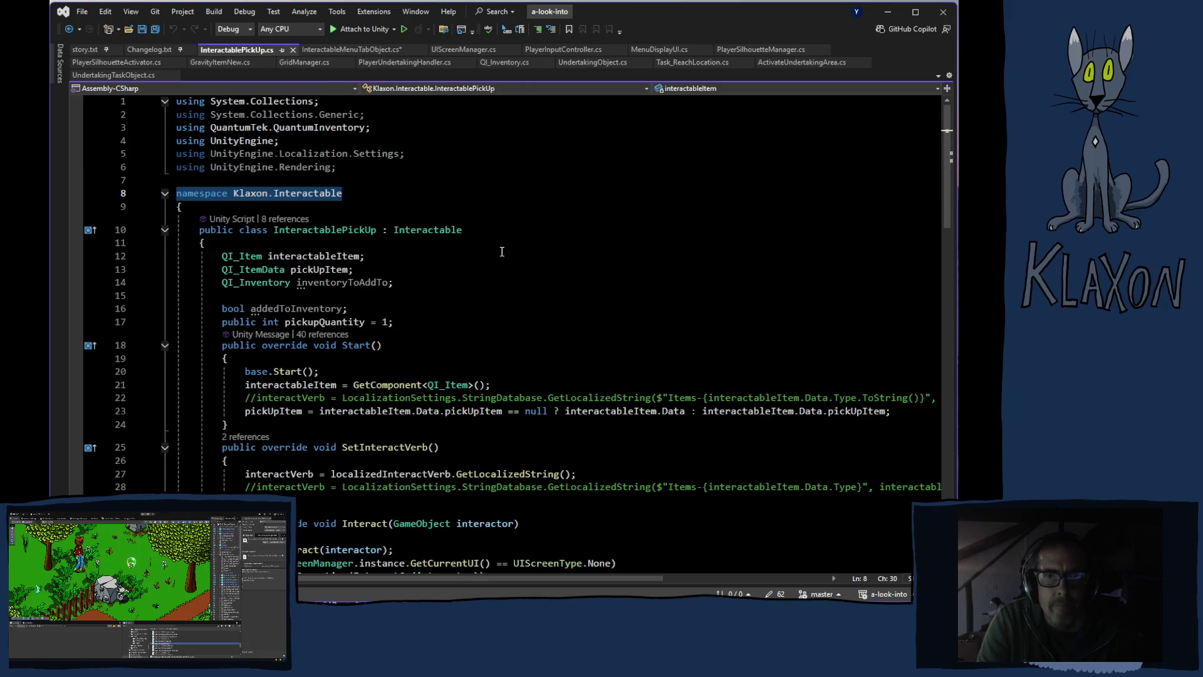
{"action": "double_click", "coordinate": [428, 230]}
{"action": "key", "text": "ctrl+c"}
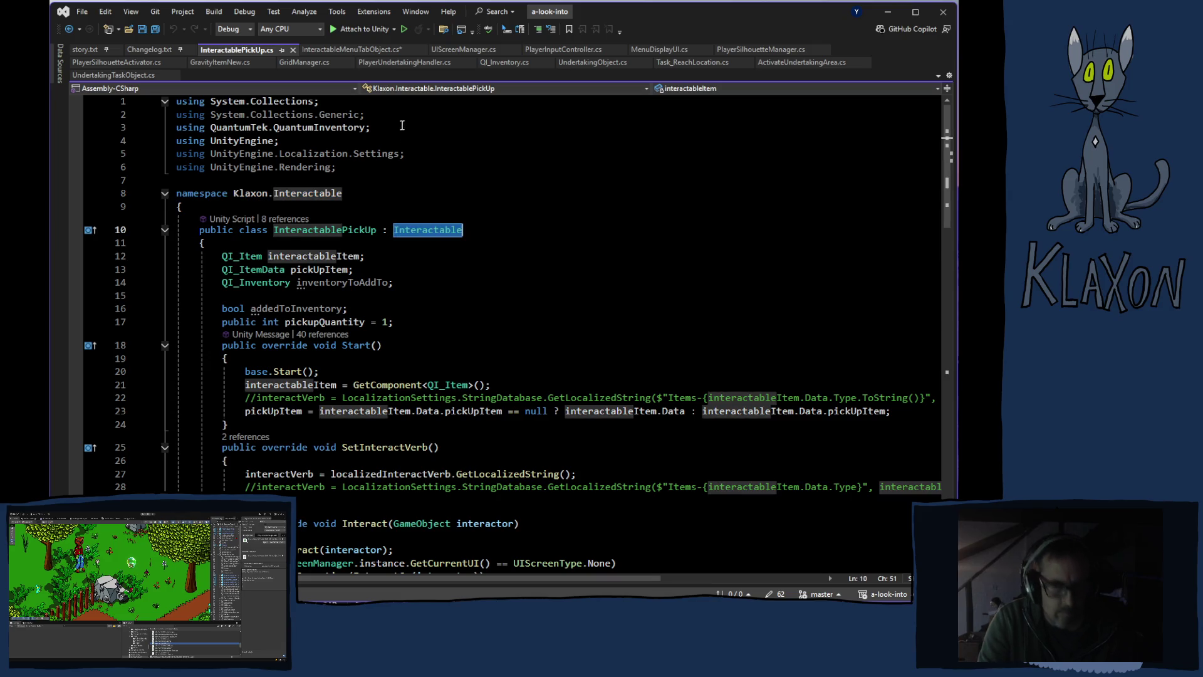
{"action": "left_click", "coordinate": [357, 49]}
{"action": "double_click", "coordinate": [468, 164]}
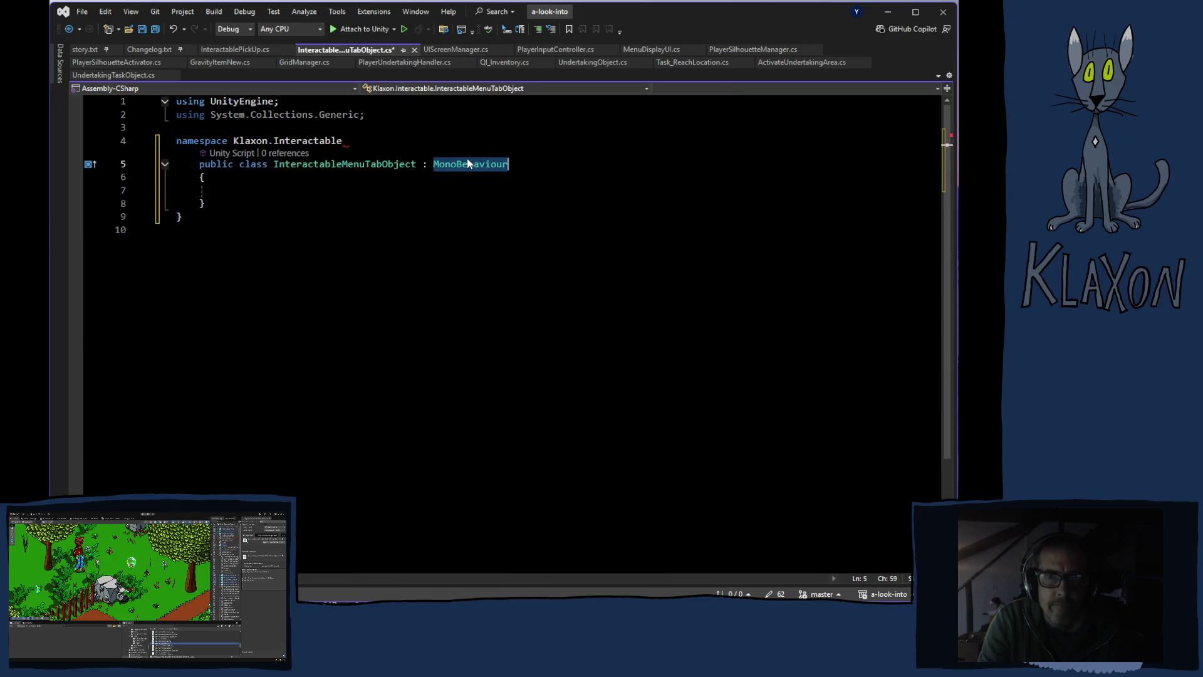
{"action": "key", "text": "ctrl+v"}
{"action": "left_click", "coordinate": [354, 242]}
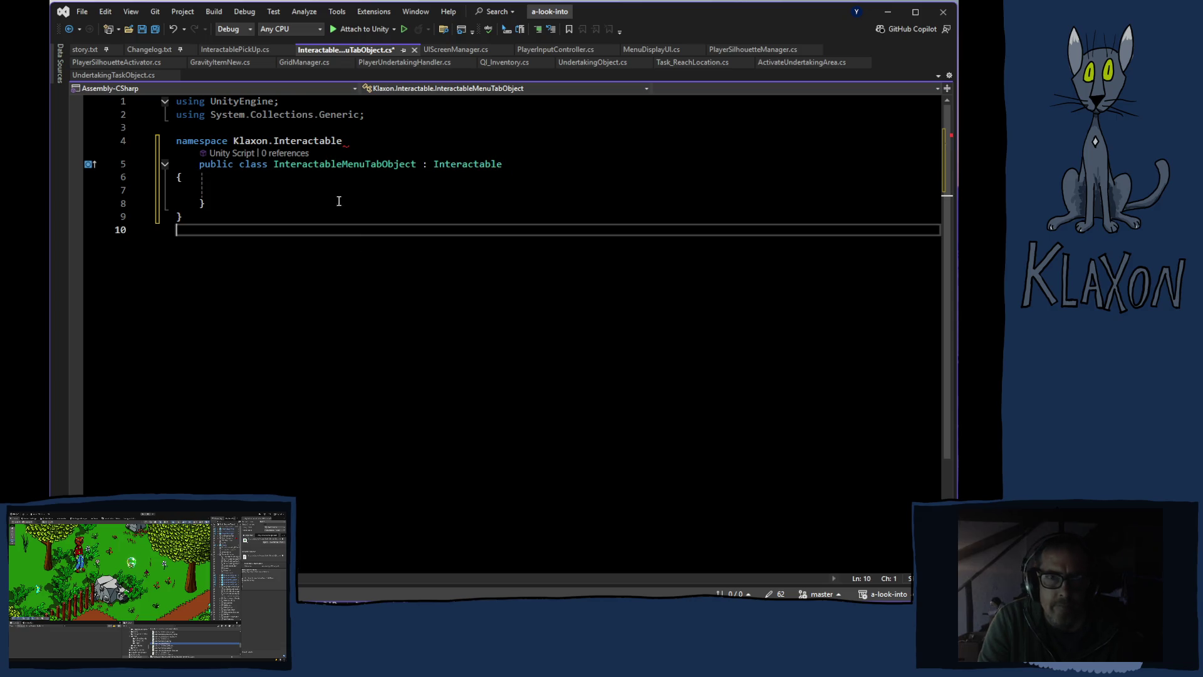
Fix the namespace braces, putting each opening brace on its own indented line
{"action": "mouse_move", "coordinate": [344, 141]}
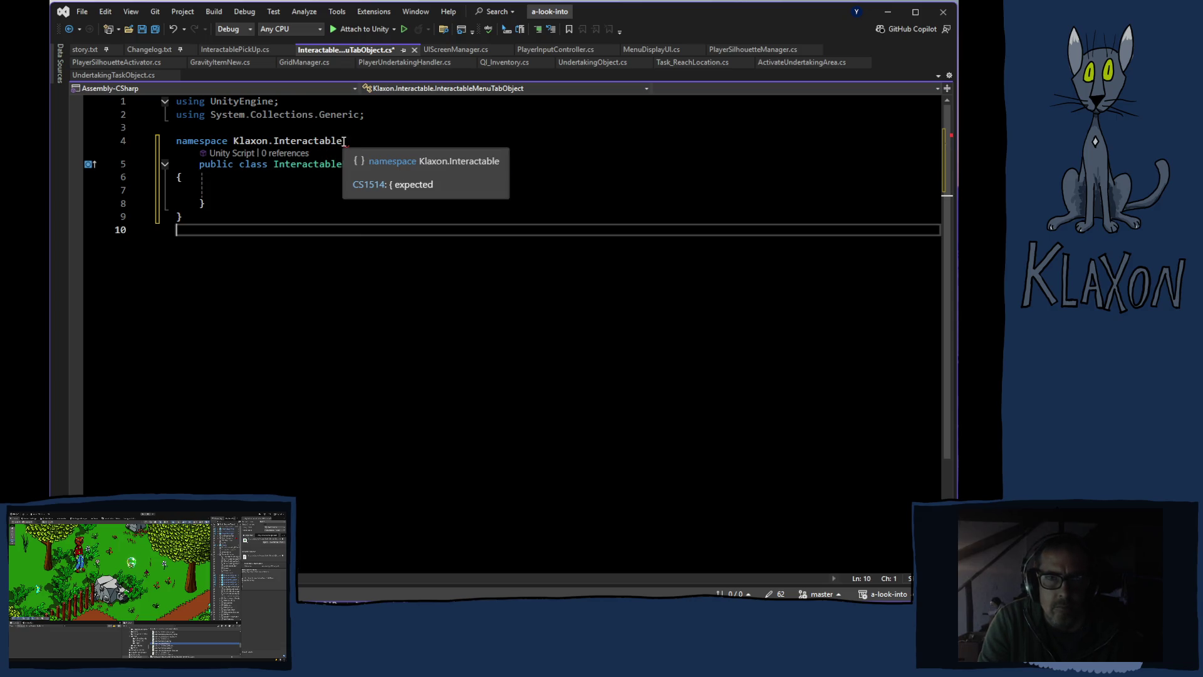
{"action": "left_click", "coordinate": [233, 181]}
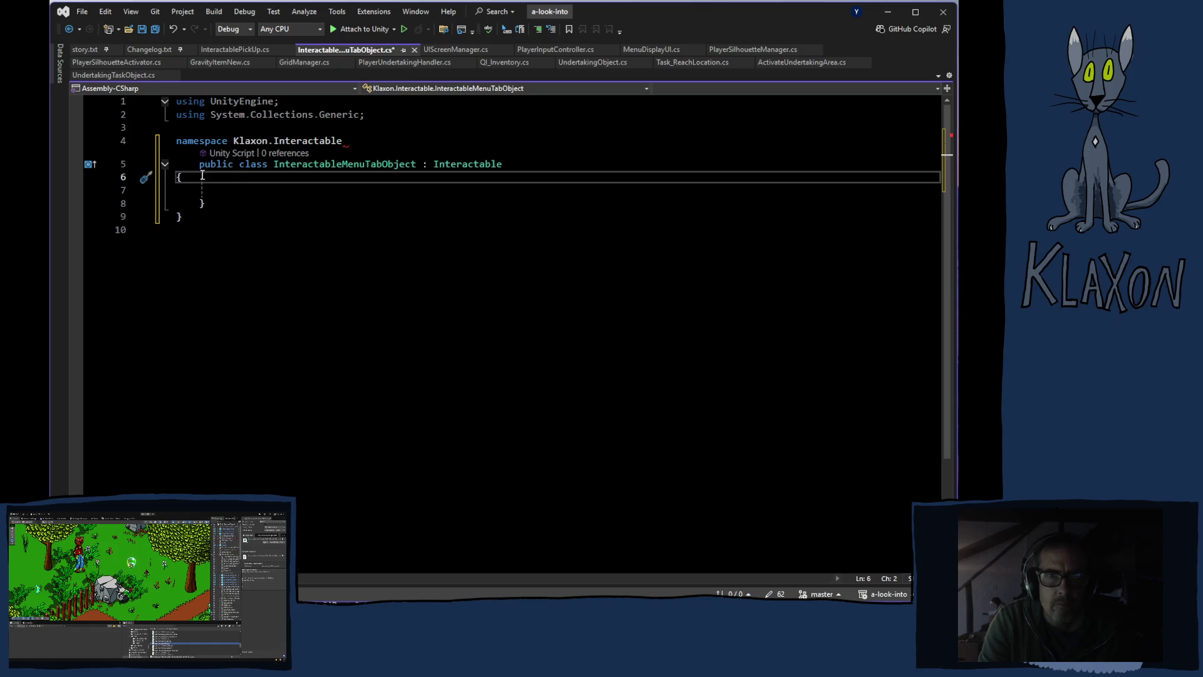
{"action": "left_click", "coordinate": [357, 143]}
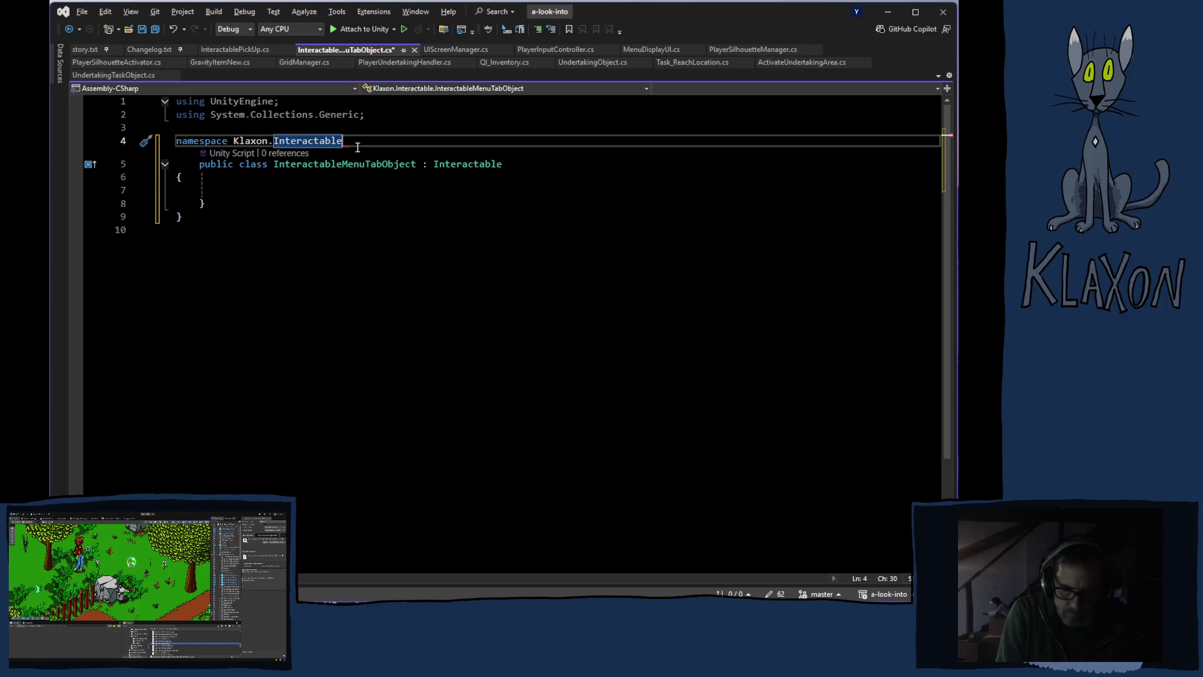
{"action": "type", "text": "{"}
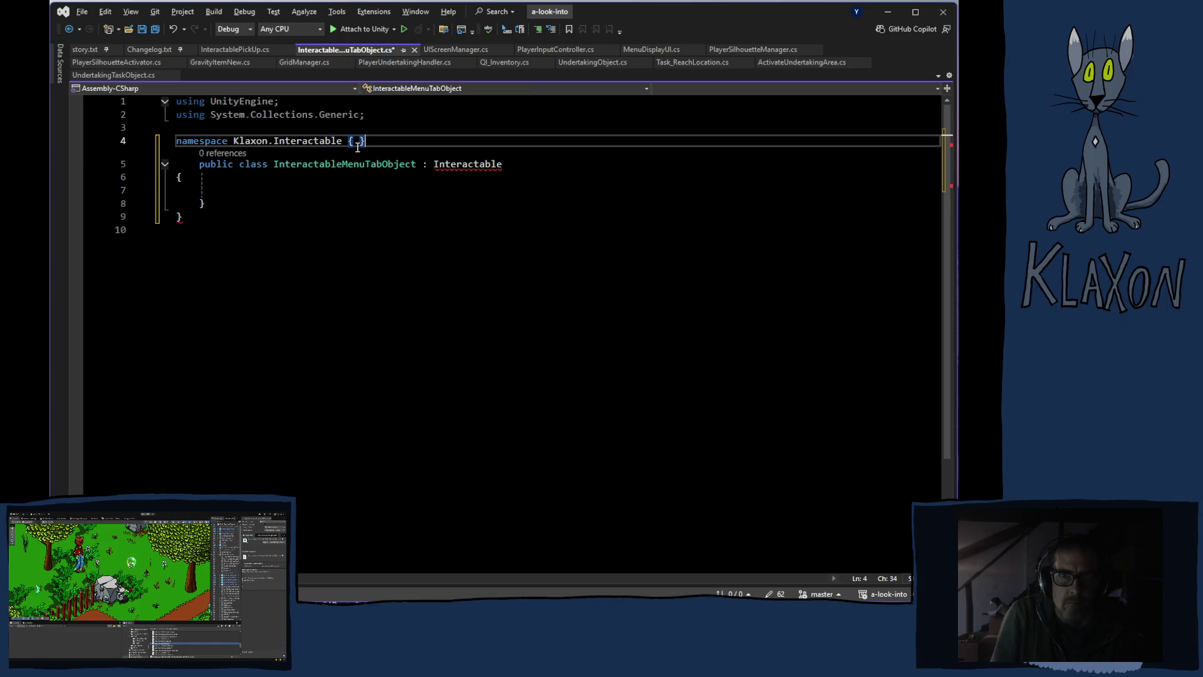
{"action": "key", "text": "Delete"}
{"action": "key", "text": "Left"}
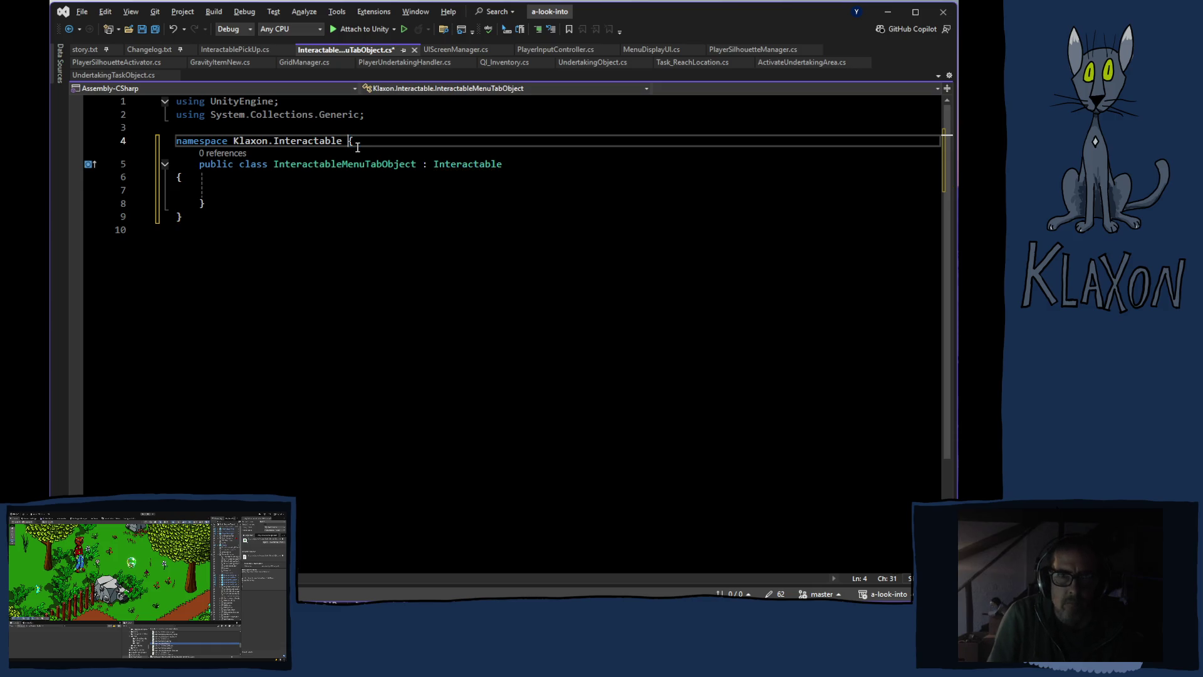
{"action": "key", "text": "Return"}
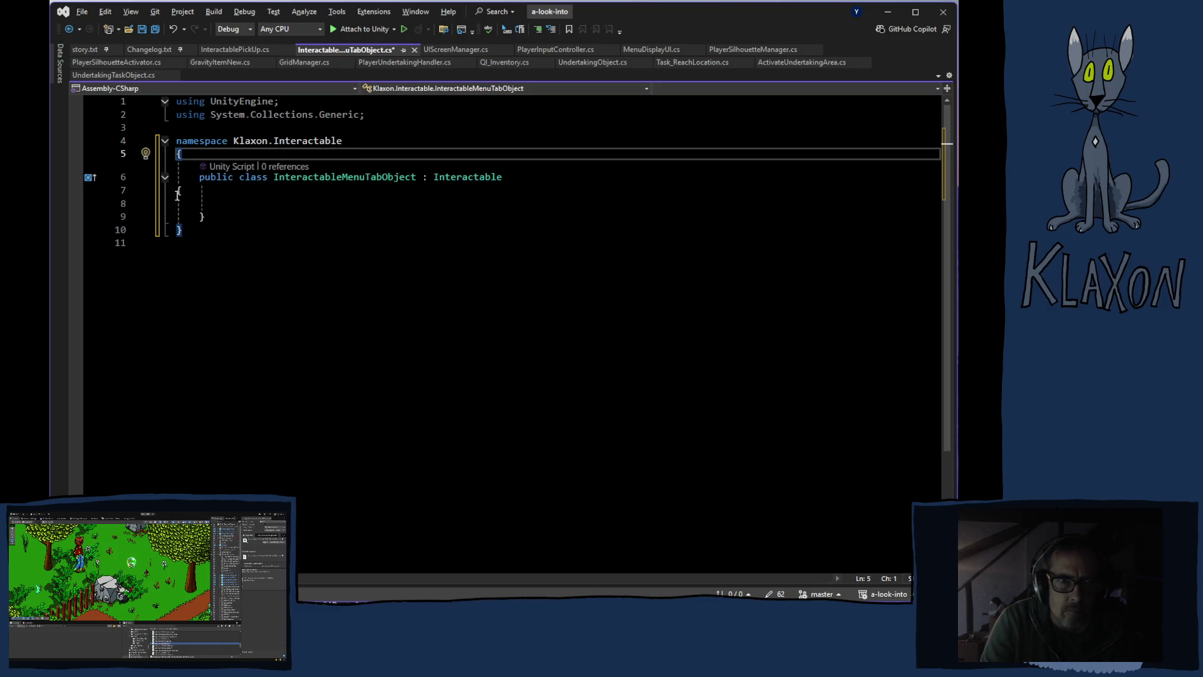
{"action": "left_click", "coordinate": [177, 191]}
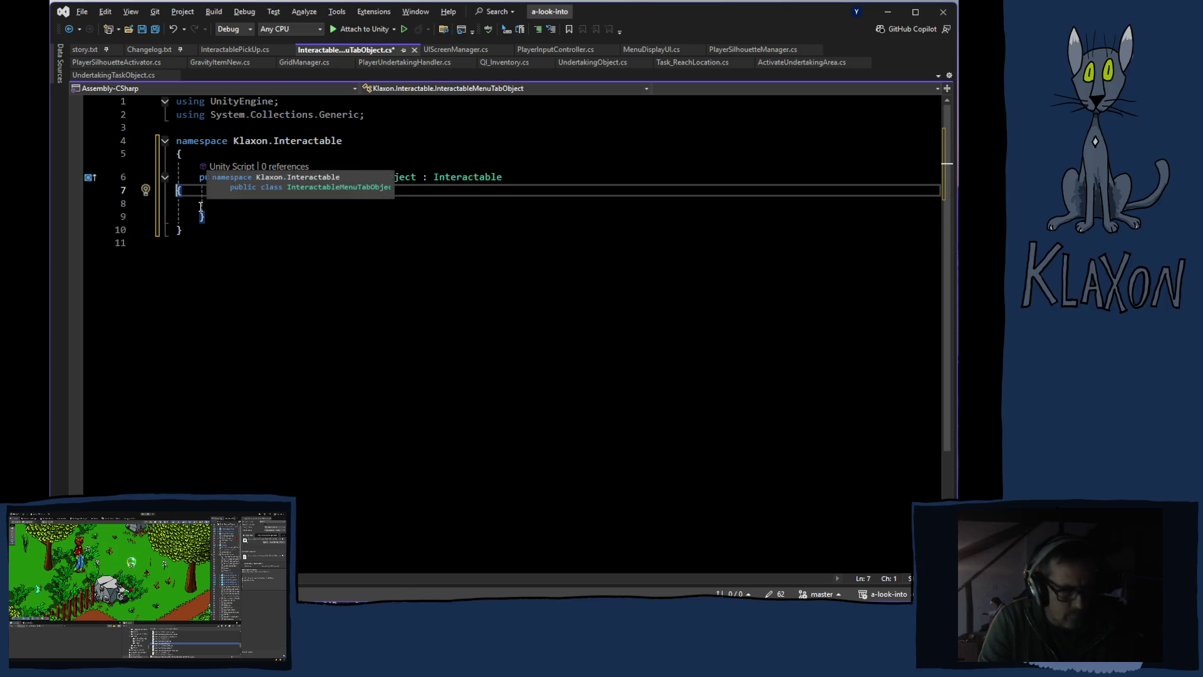
{"action": "key", "text": "Tab"}
{"action": "key", "text": "ctrl+Tab"}
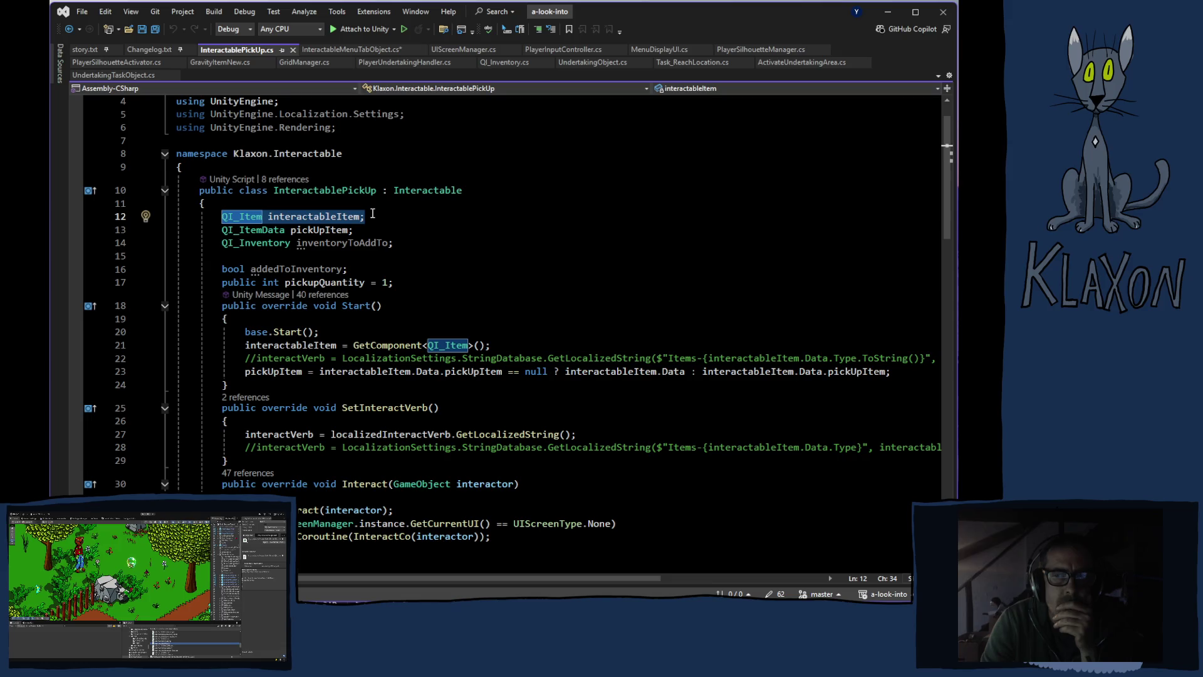
Copy InteractablePickUp's fields and methods (lines 12–84) into the InteractableMenuTabObject class
{"action": "mouse_move", "coordinate": [372, 214]}
{"action": "left_mouse_down"}
{"action": "mouse_move", "coordinate": [413, 345]}
{"action": "mouse_move", "coordinate": [375, 383]}
{"action": "left_mouse_up"}
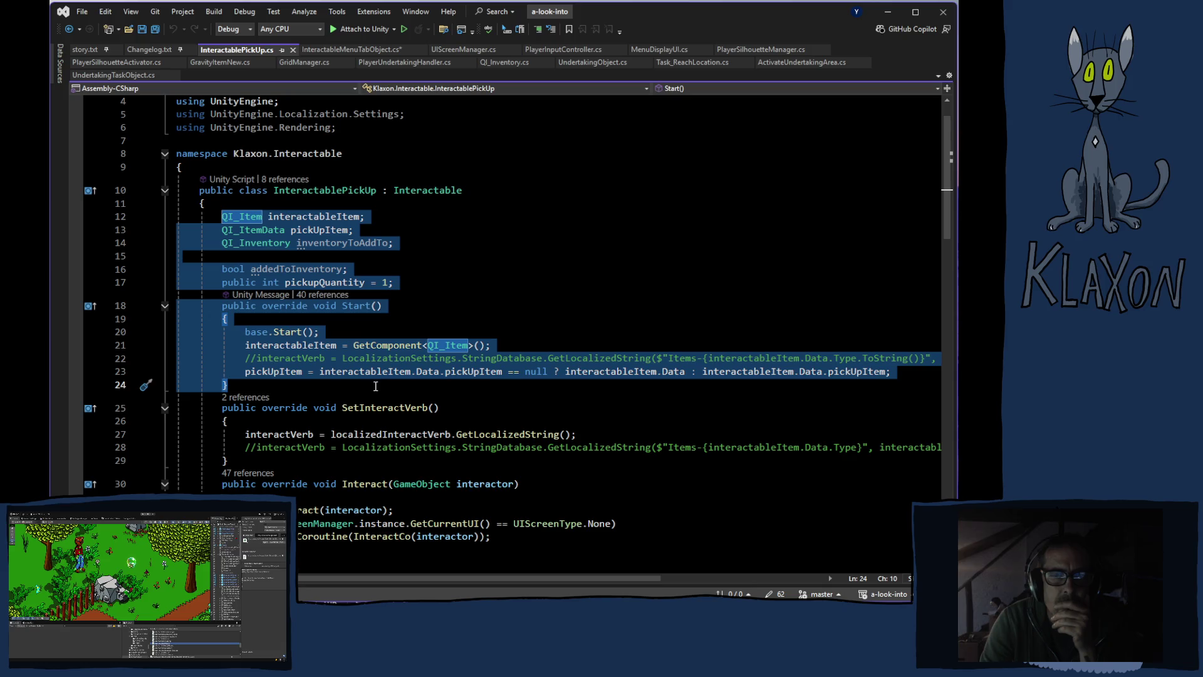
{"action": "scroll", "coordinate": [382, 387], "scroll_direction": "down", "scroll_amount": 2}
{"action": "mouse_move", "coordinate": [382, 387]}
{"action": "left_mouse_down"}
{"action": "mouse_move", "coordinate": [390, 393]}
{"action": "mouse_move", "coordinate": [373, 313]}
{"action": "mouse_move", "coordinate": [593, 292]}
{"action": "mouse_move", "coordinate": [721, 261]}
{"action": "mouse_move", "coordinate": [752, 406]}
{"action": "mouse_move", "coordinate": [733, 403]}
{"action": "mouse_move", "coordinate": [735, 422]}
{"action": "left_mouse_up"}
{"action": "scroll", "coordinate": [391, 390], "scroll_direction": "down", "scroll_amount": 2}
{"action": "scroll", "coordinate": [391, 389], "scroll_direction": "down", "scroll_amount": 3}
{"action": "scroll", "coordinate": [376, 312], "scroll_direction": "down", "scroll_amount": 1}
{"action": "scroll", "coordinate": [593, 293], "scroll_direction": "down", "scroll_amount": 2}
{"action": "scroll", "coordinate": [718, 263], "scroll_direction": "down", "scroll_amount": 2}
{"action": "scroll", "coordinate": [720, 263], "scroll_direction": "down", "scroll_amount": 3}
{"action": "scroll", "coordinate": [722, 262], "scroll_direction": "down", "scroll_amount": 5}
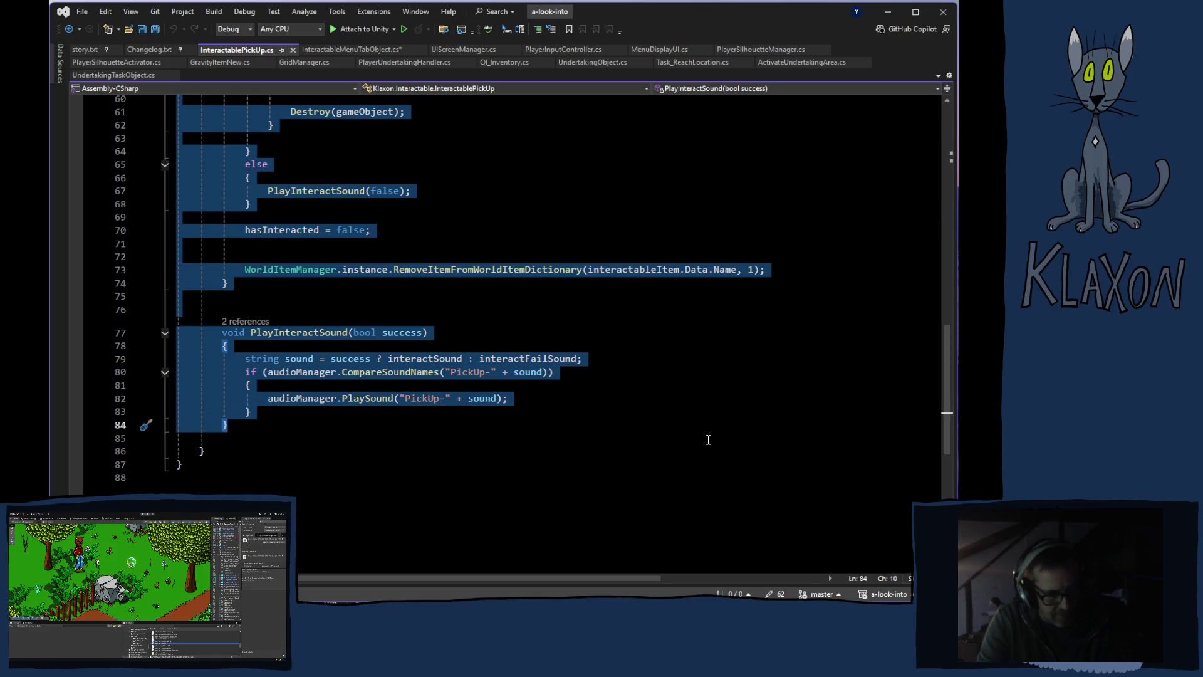
{"action": "scroll", "coordinate": [693, 416], "scroll_direction": "up", "scroll_amount": 14}
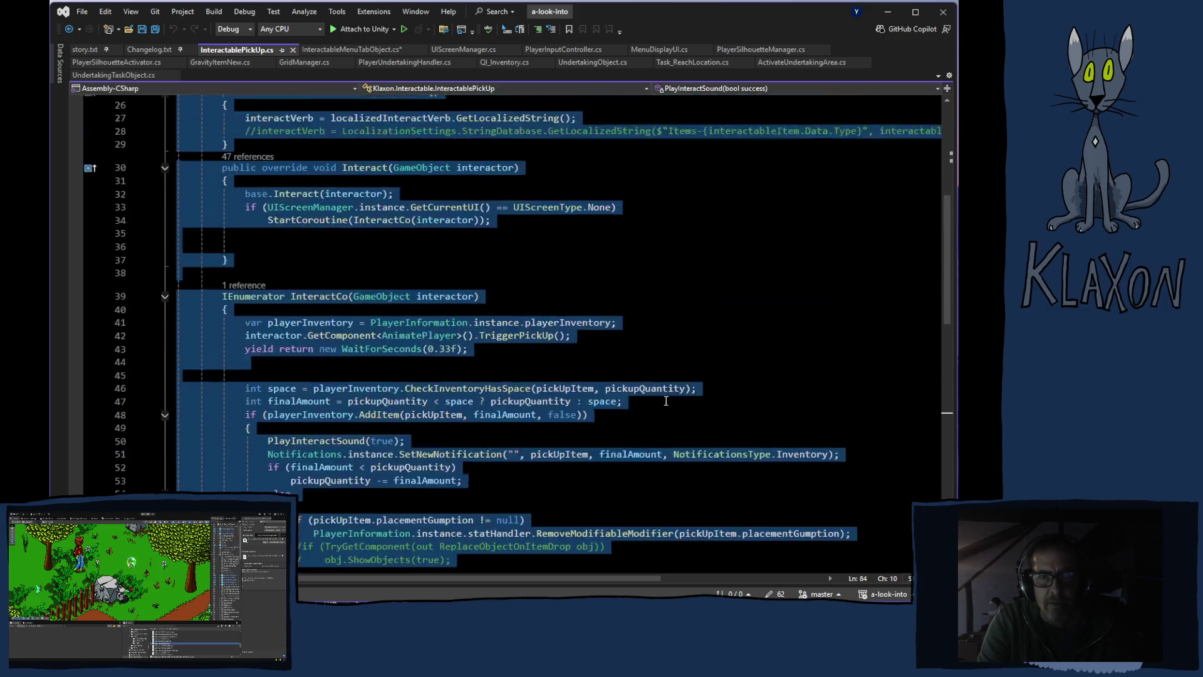
{"action": "left_click", "coordinate": [346, 50]}
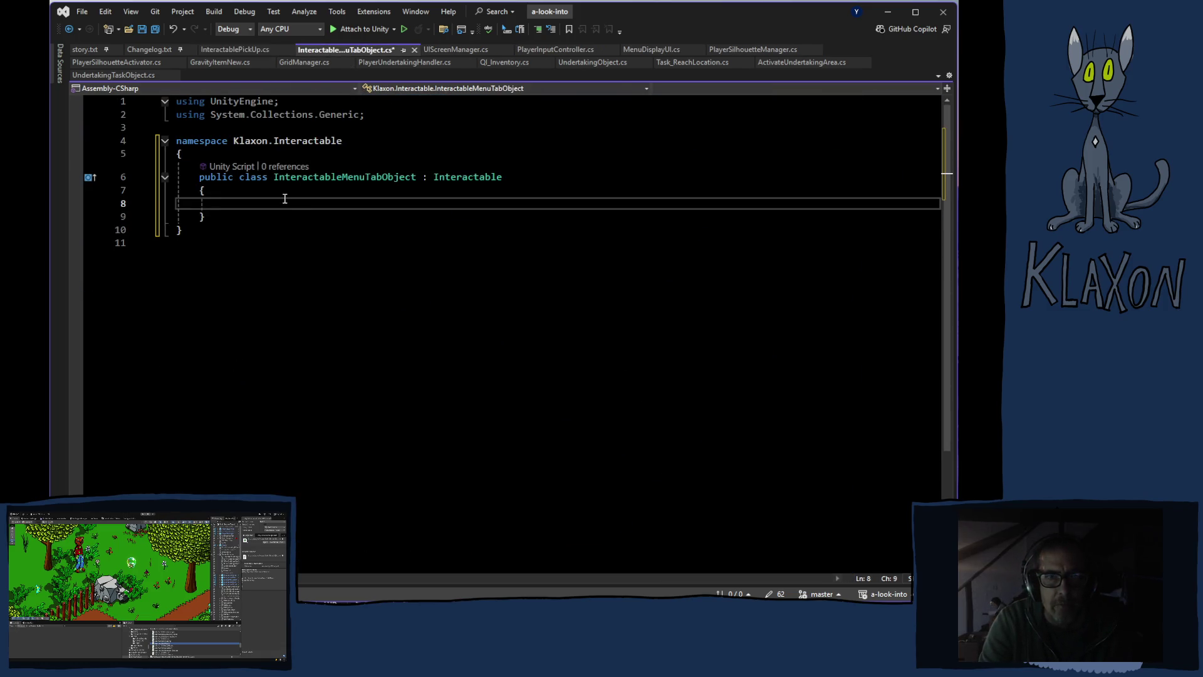
{"action": "key", "text": "ctrl+v"}
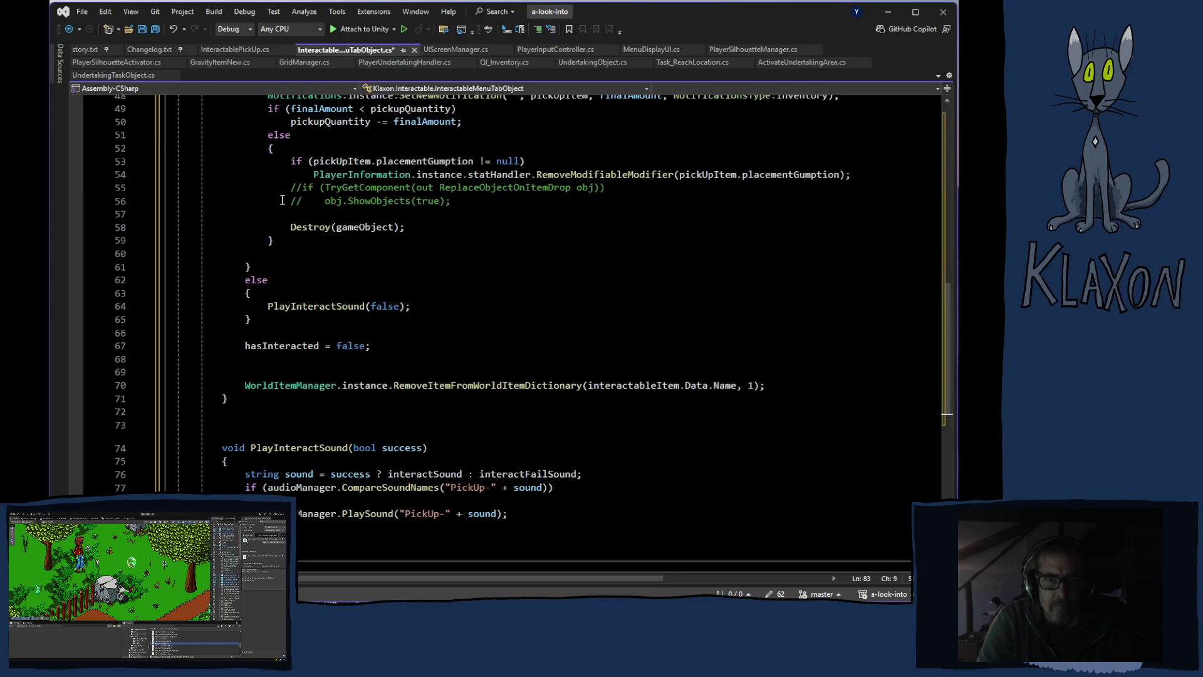
{"action": "scroll", "coordinate": [502, 337], "scroll_direction": "up", "scroll_amount": 15}
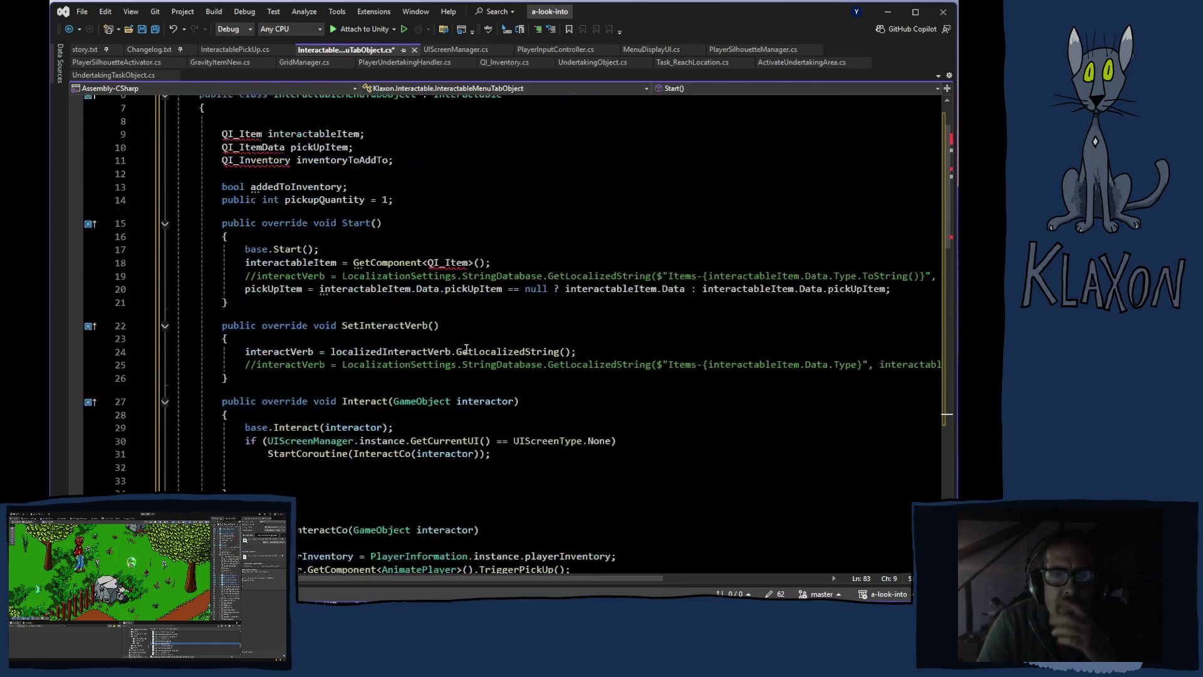
Add the QuantumTek.QuantumInventory using directive to resolve QI_Item
{"action": "scroll", "coordinate": [396, 288], "scroll_direction": "up", "scroll_amount": 1}
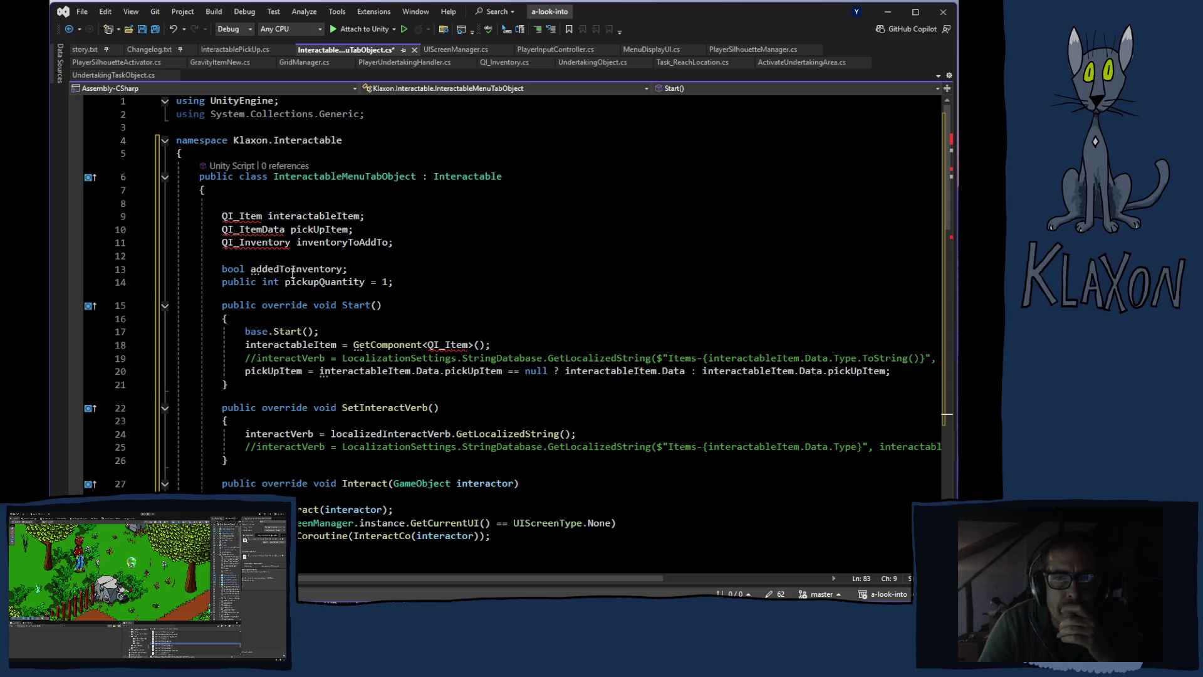
{"action": "right_click", "coordinate": [248, 216]}
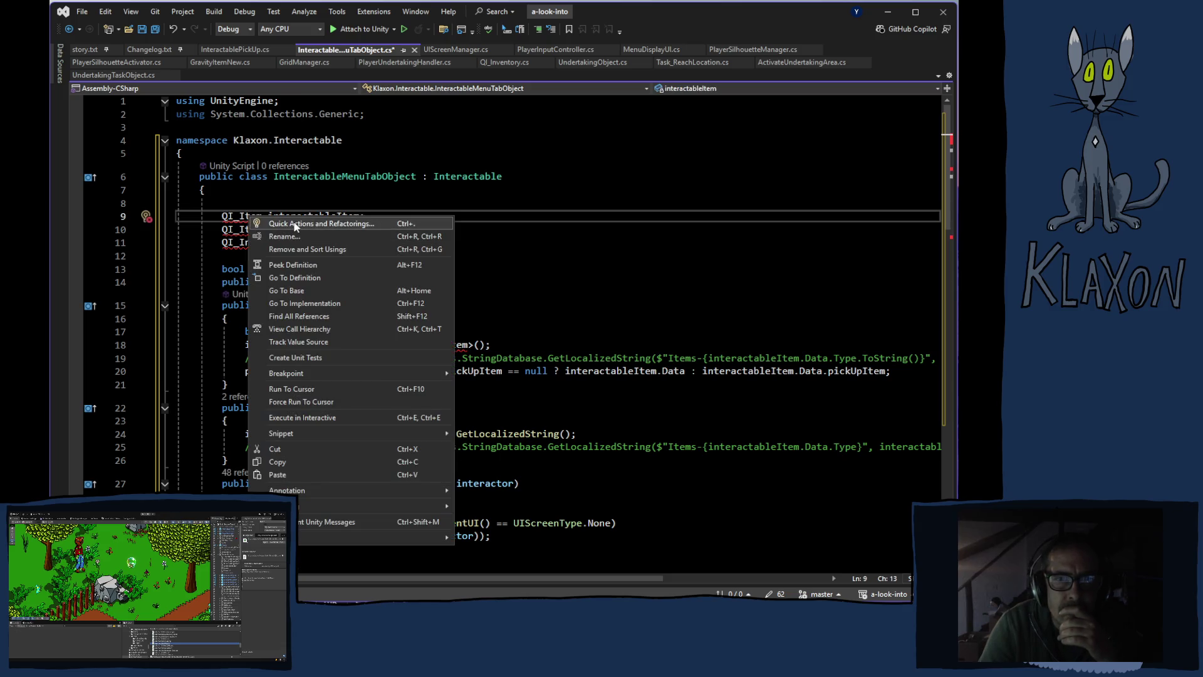
{"action": "left_click", "coordinate": [383, 203]}
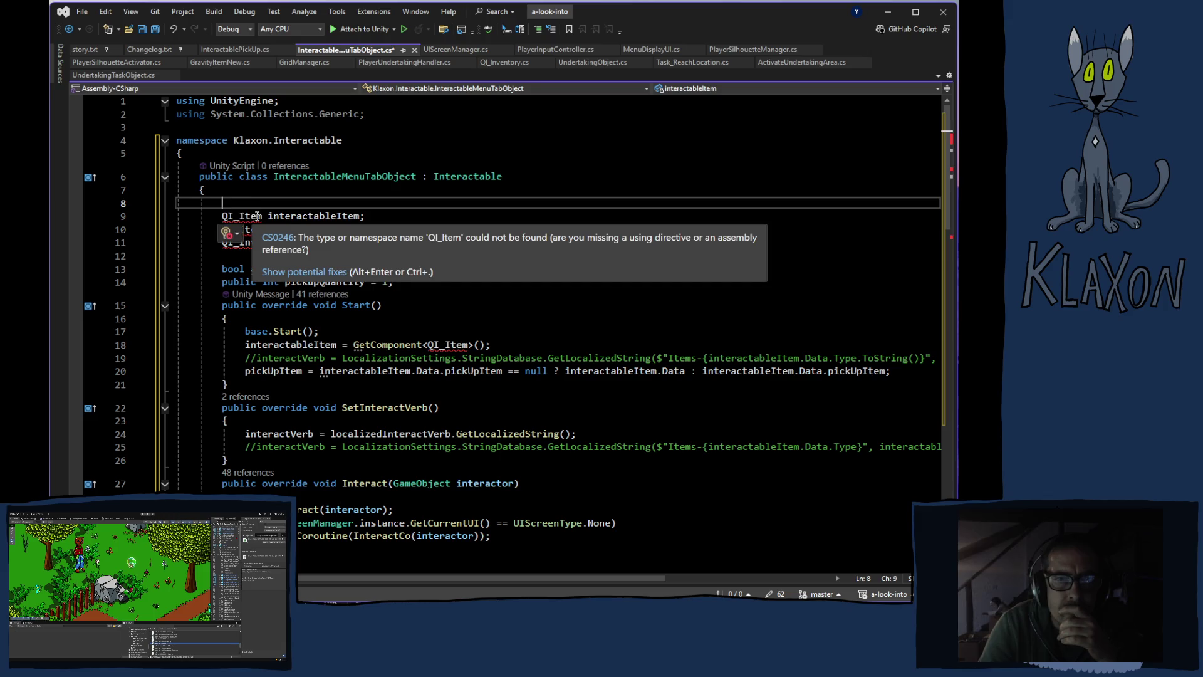
{"action": "mouse_move", "coordinate": [246, 218]}
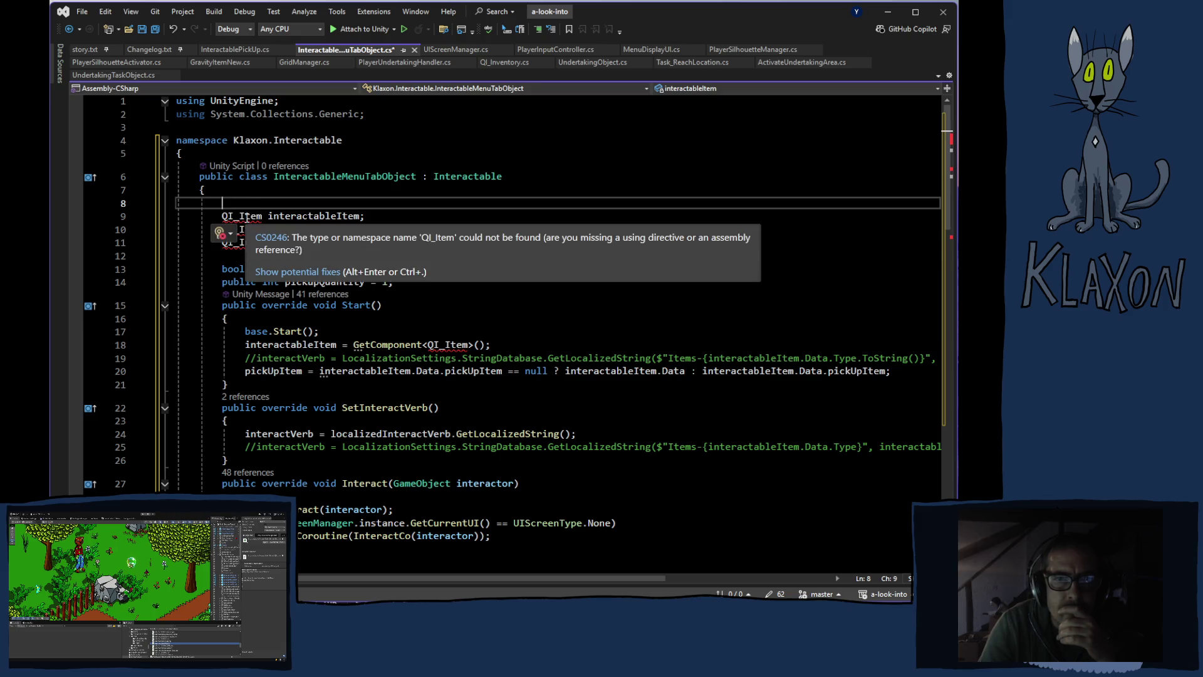
{"action": "left_click", "coordinate": [282, 269]}
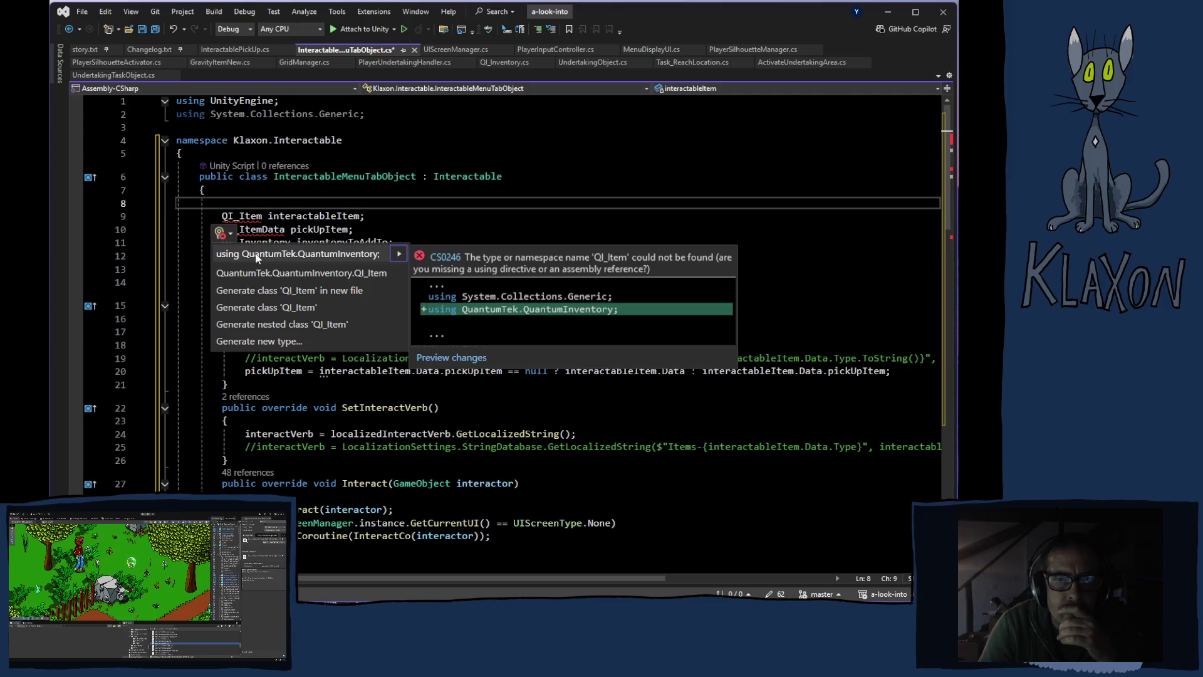
{"action": "left_click", "coordinate": [256, 255]}
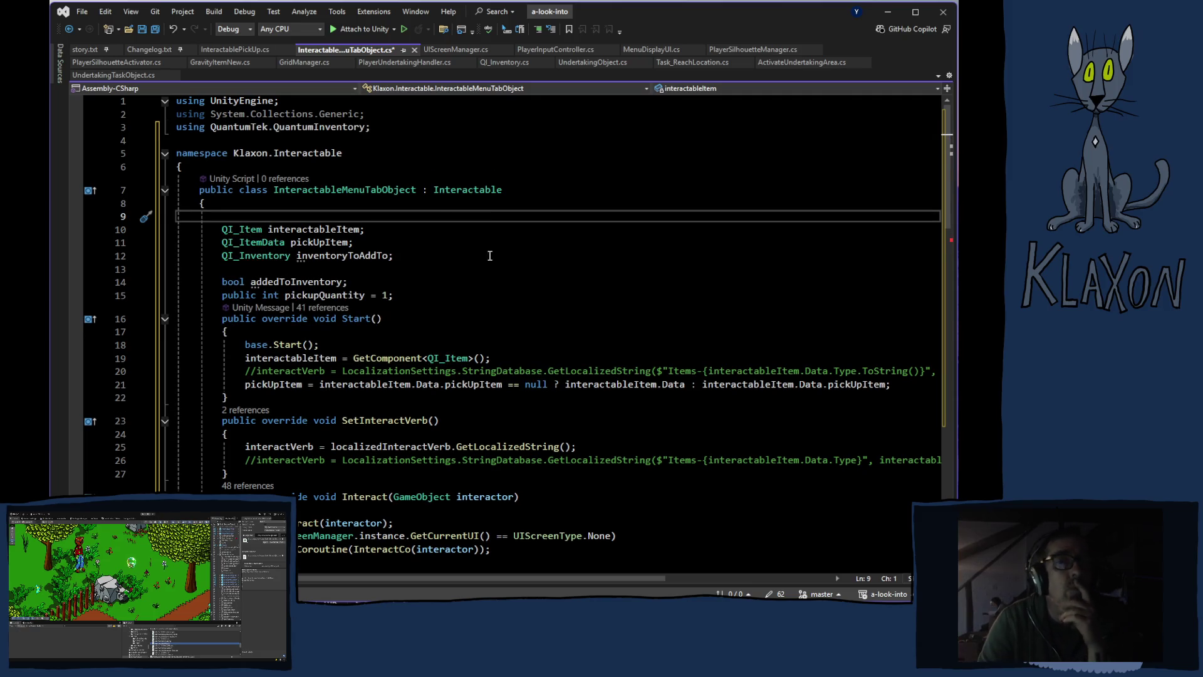
Add the System.Collections using directive to resolve IEnumerator in InteractCo
{"action": "scroll", "coordinate": [466, 253], "scroll_direction": "down", "scroll_amount": 6}
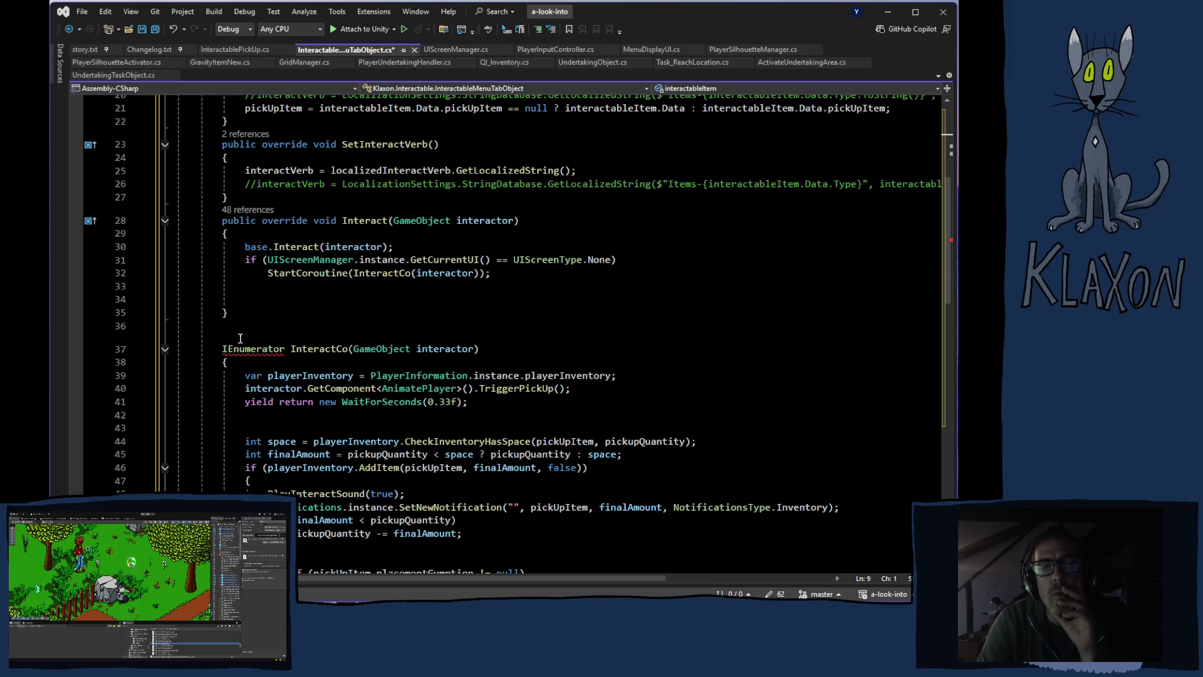
{"action": "mouse_move", "coordinate": [243, 346]}
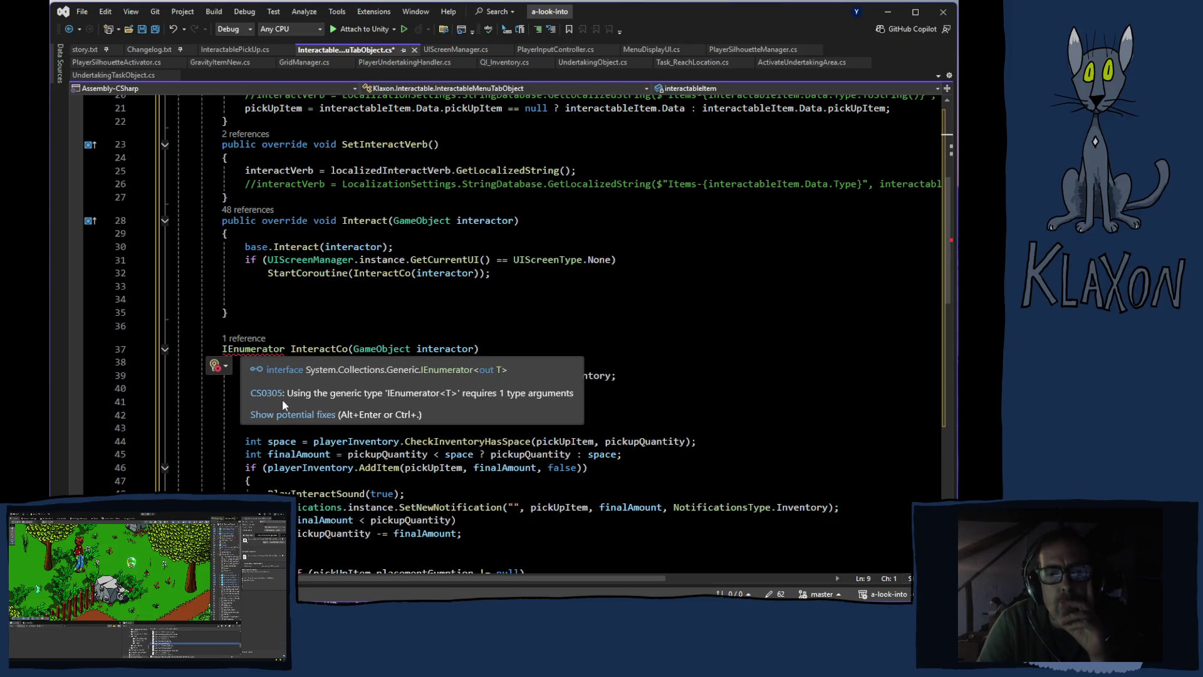
{"action": "left_click", "coordinate": [282, 415]}
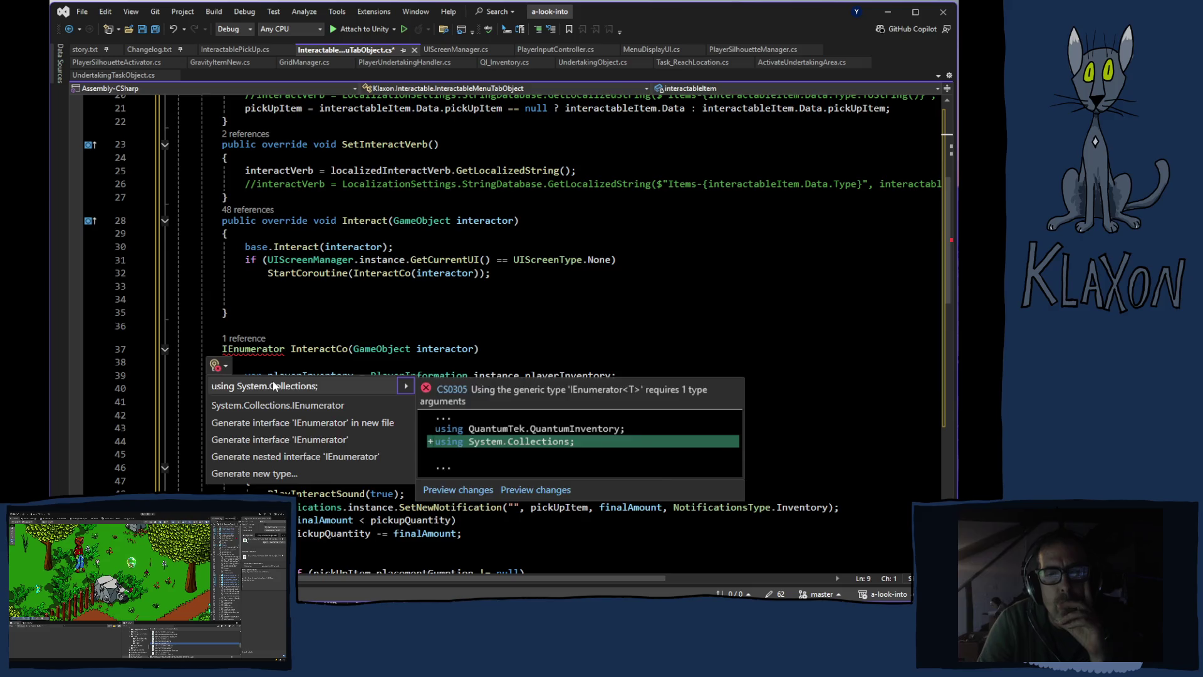
{"action": "left_click", "coordinate": [273, 385]}
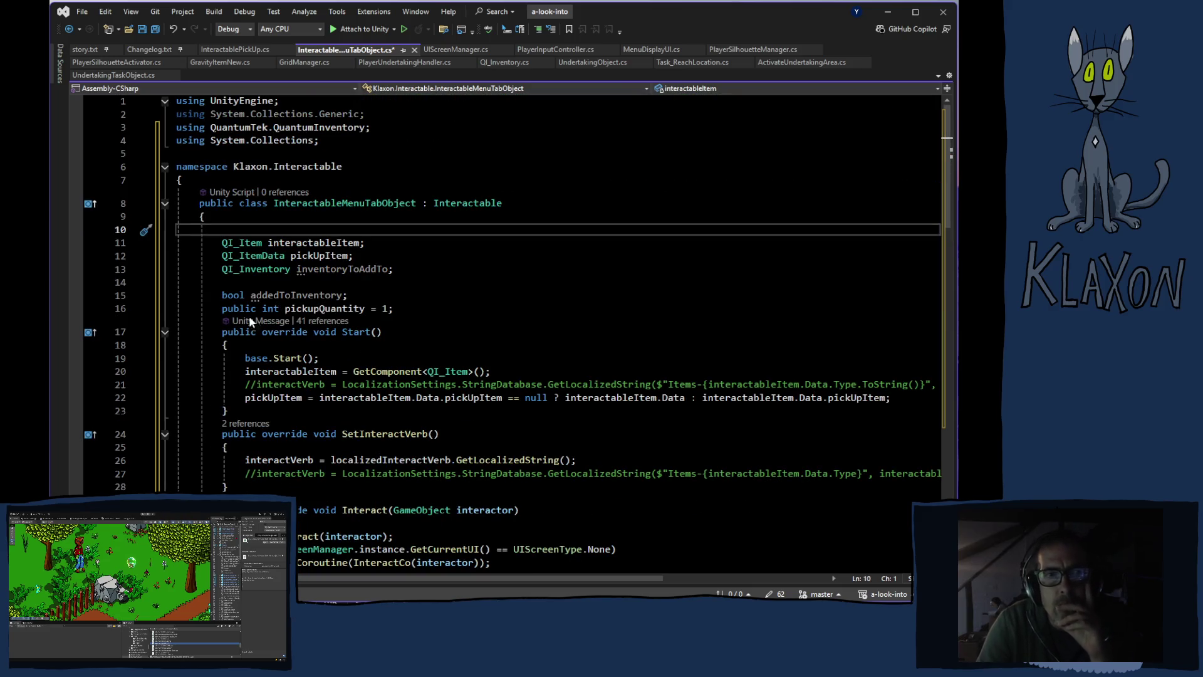
{"action": "mouse_move", "coordinate": [326, 268]}
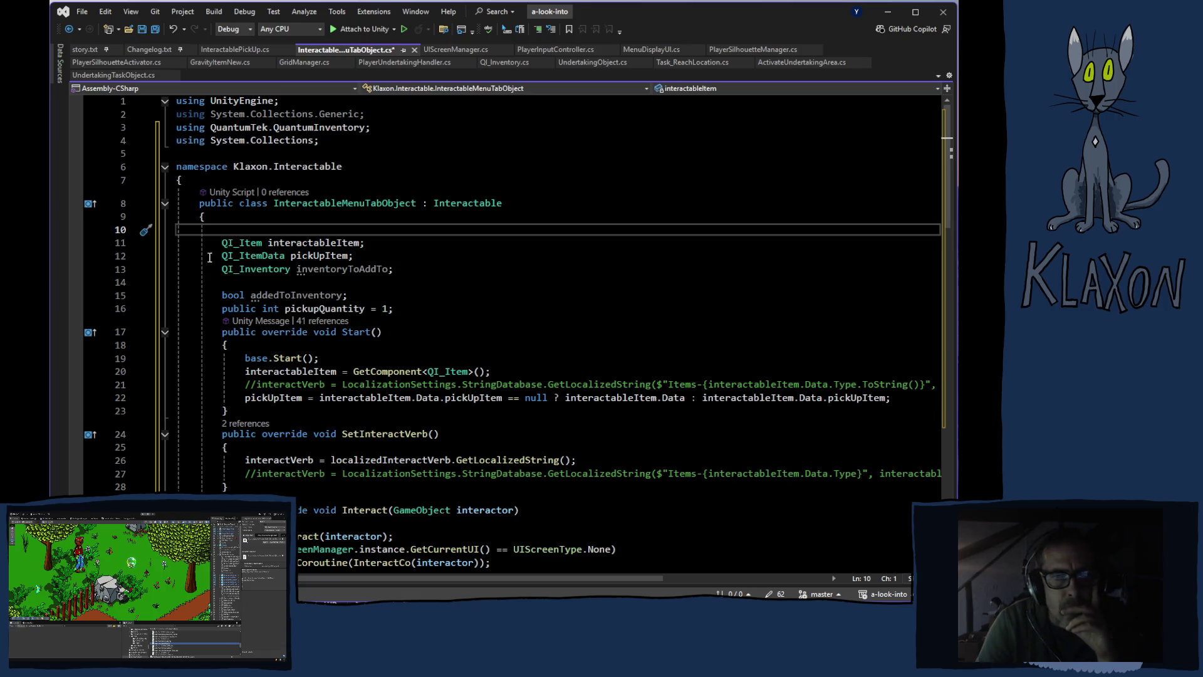
Delete the unneeded fields, the pickUpItem and commented lines in Start, and blank lines in Interact
{"action": "mouse_move", "coordinate": [223, 255]}
{"action": "left_mouse_down"}
{"action": "mouse_move", "coordinate": [395, 275]}
{"action": "mouse_move", "coordinate": [351, 295]}
{"action": "mouse_move", "coordinate": [413, 312]}
{"action": "left_mouse_up"}
{"action": "key", "text": "Delete"}
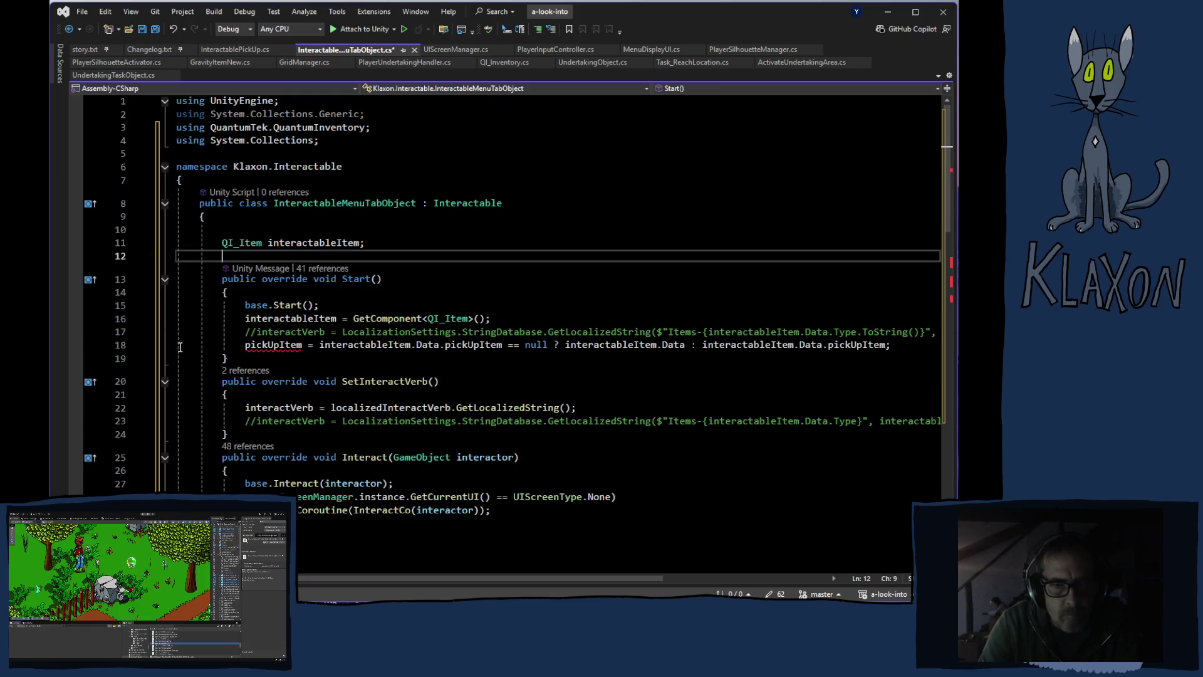
{"action": "left_click_drag", "start_coordinate": [166, 351], "coordinate": [166, 341]}
{"action": "key", "text": "Delete"}
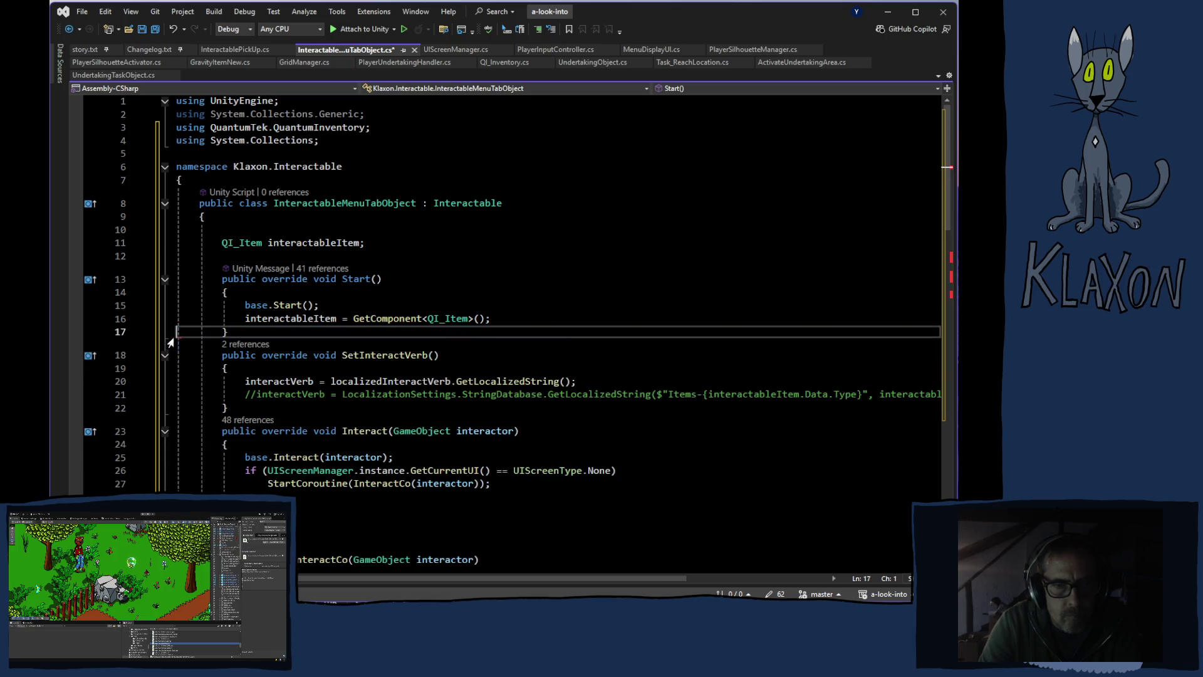
{"action": "left_click", "coordinate": [168, 396]}
{"action": "key", "text": "Delete"}
{"action": "scroll", "coordinate": [175, 376], "scroll_direction": "down", "scroll_amount": 4}
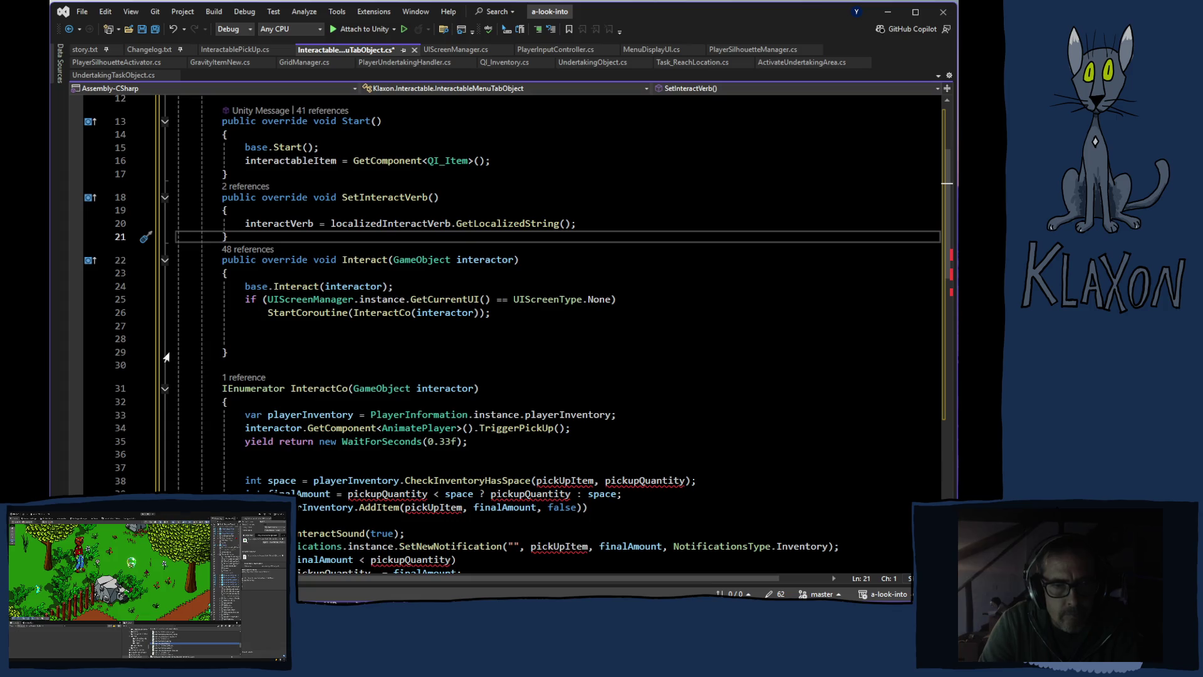
{"action": "left_click_drag", "start_coordinate": [166, 342], "coordinate": [167, 329]}
{"action": "key", "text": "Delete"}
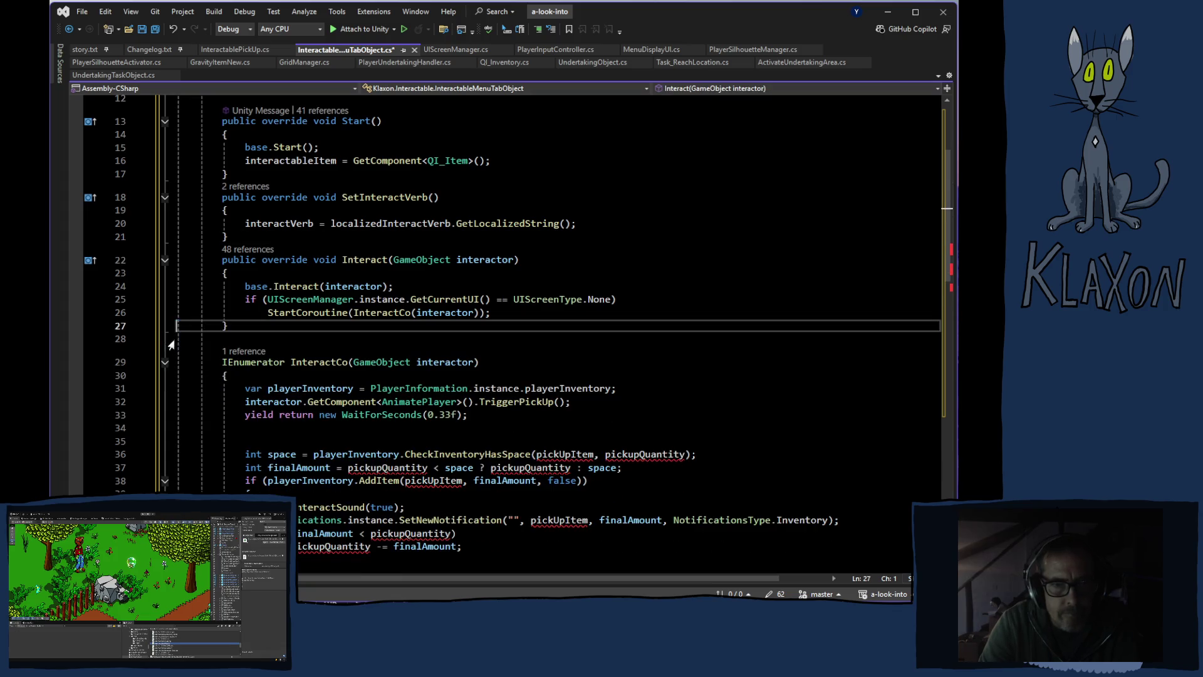
{"action": "scroll", "coordinate": [231, 441], "scroll_direction": "down", "scroll_amount": 3}
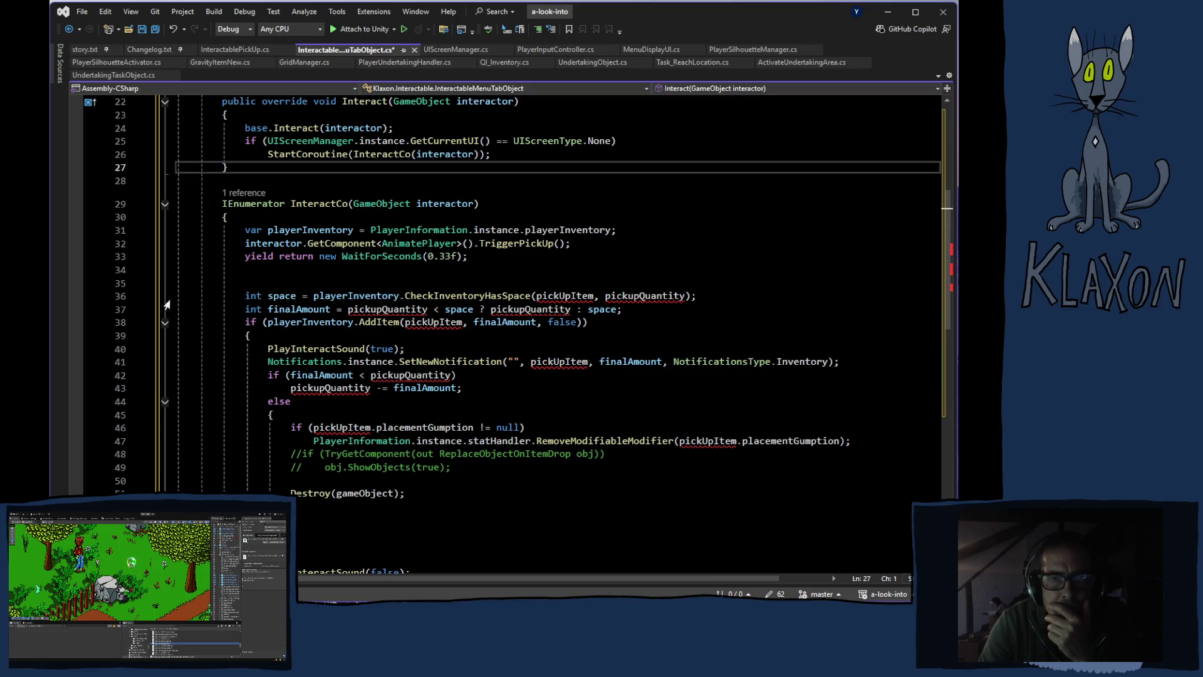
Remove the inventory space check, AddItem call, and quantity/gumption branches from InteractCo
{"action": "mouse_move", "coordinate": [169, 296]}
{"action": "left_mouse_down"}
{"action": "mouse_move", "coordinate": [177, 375]}
{"action": "mouse_move", "coordinate": [175, 341]}
{"action": "left_mouse_up"}
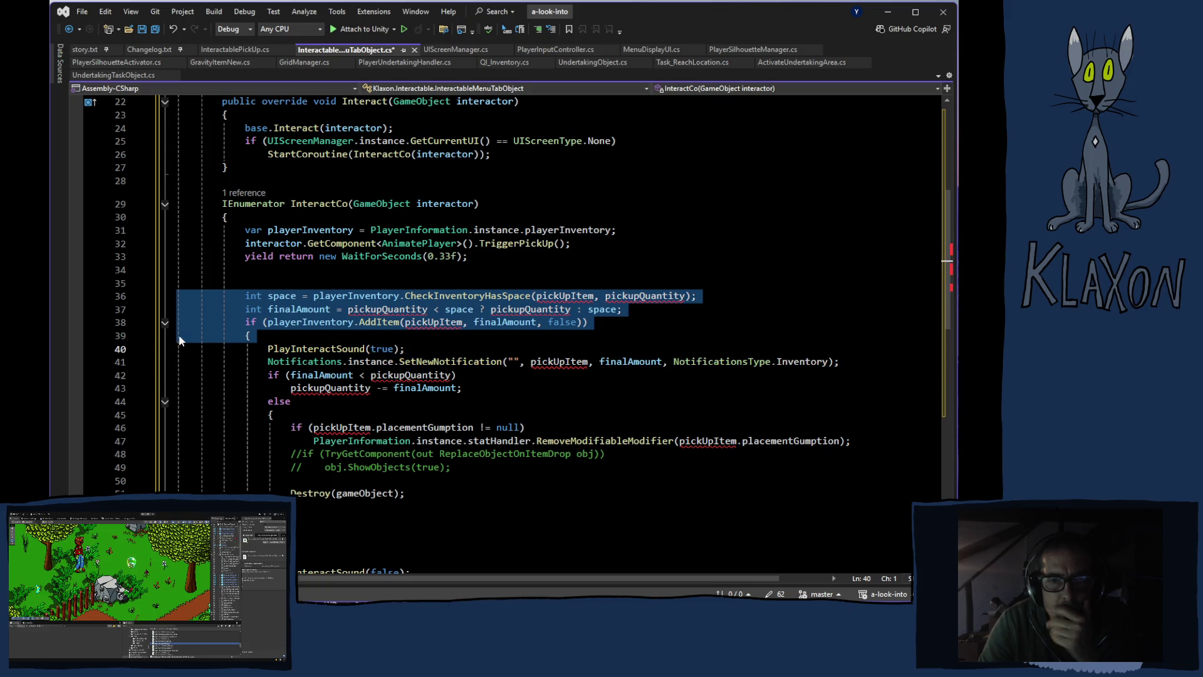
{"action": "key", "text": "Delete"}
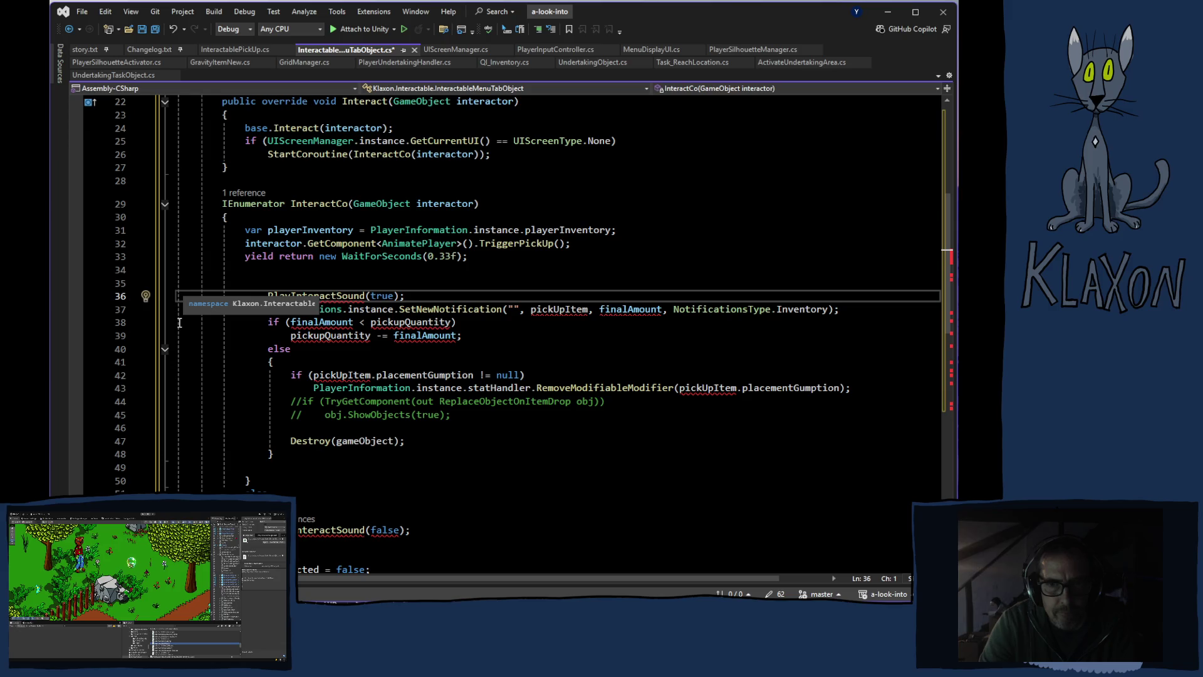
{"action": "left_click_drag", "start_coordinate": [171, 327], "coordinate": [181, 430]}
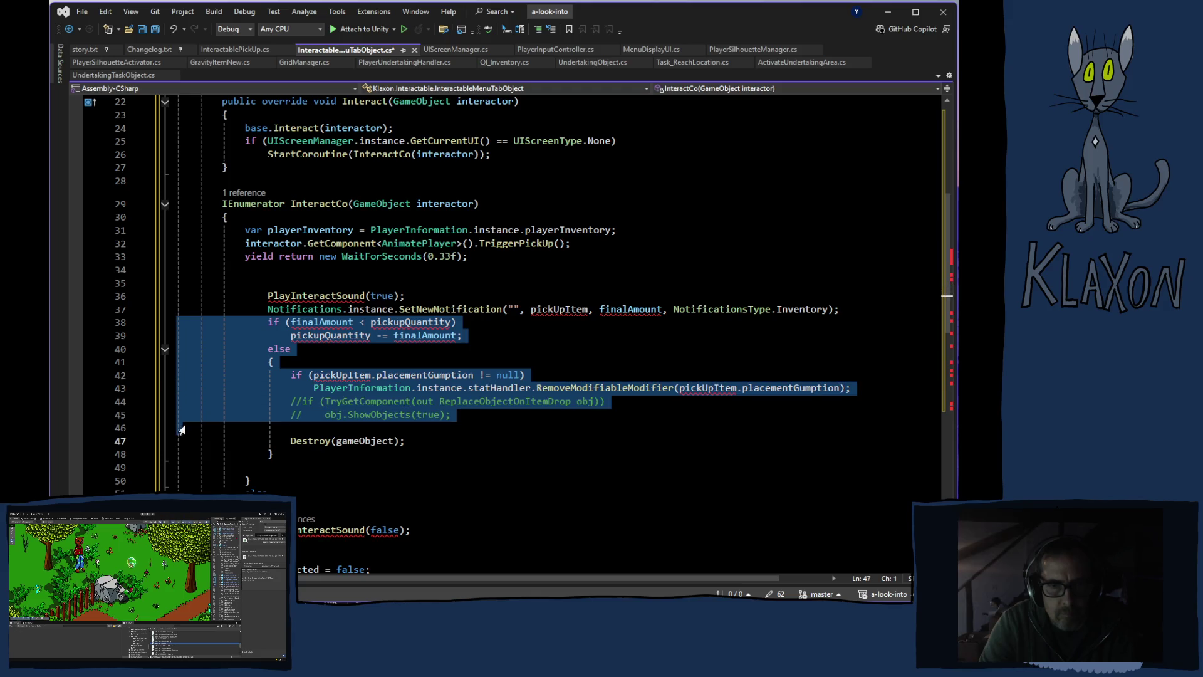
{"action": "key", "text": "Delete"}
{"action": "left_click", "coordinate": [282, 336]}
{"action": "key", "text": "BackSpace"}
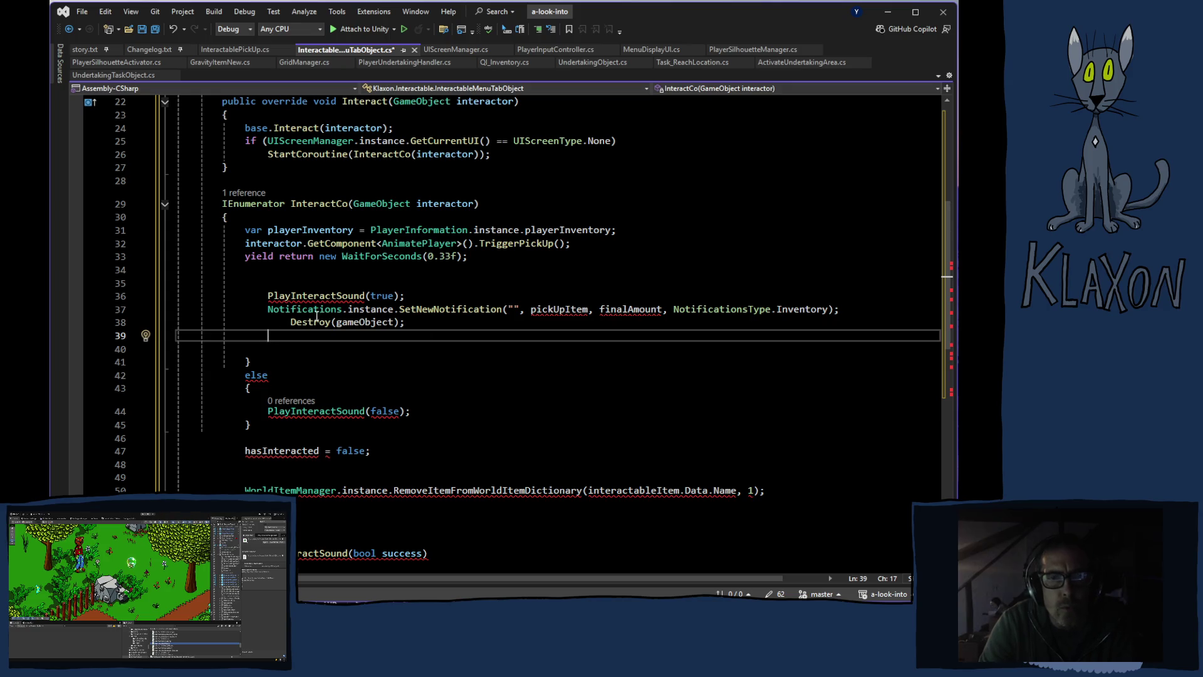
Delete the failure-sound else branch, the hasInteracted reset and the leftover blank lines
{"action": "scroll", "coordinate": [401, 390], "scroll_direction": "down", "scroll_amount": 2}
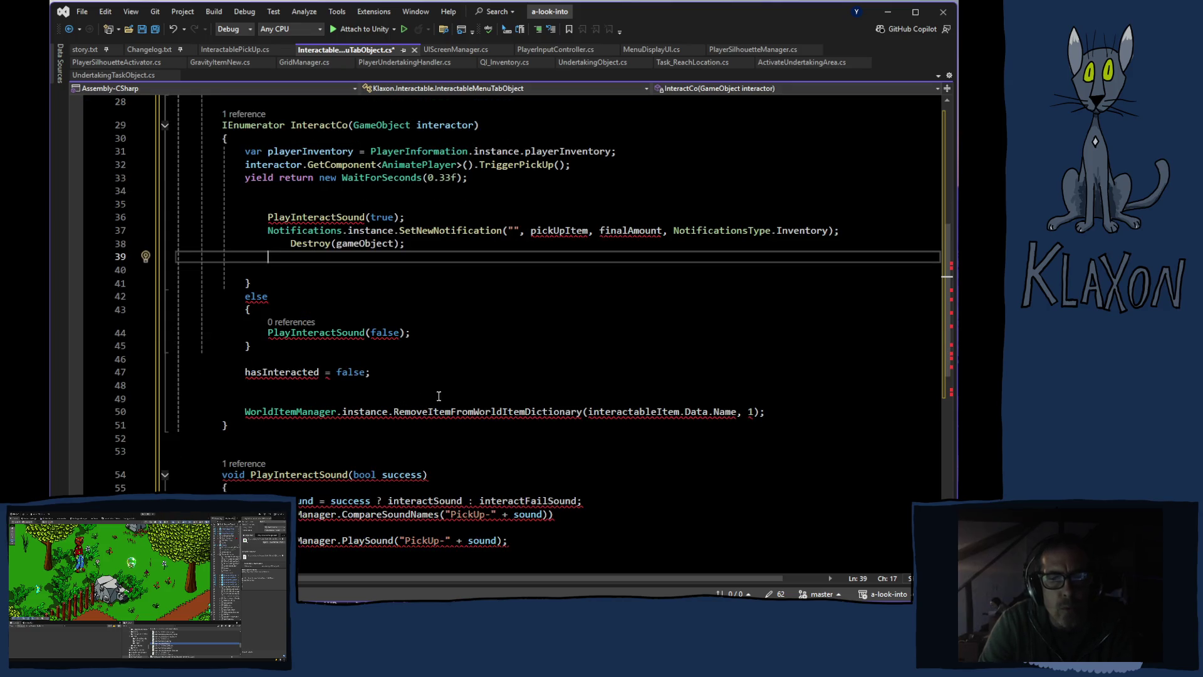
{"action": "scroll", "coordinate": [435, 397], "scroll_direction": "down", "scroll_amount": 2}
{"action": "scroll", "coordinate": [482, 419], "scroll_direction": "up", "scroll_amount": 1}
{"action": "scroll", "coordinate": [482, 419], "scroll_direction": "down", "scroll_amount": 3}
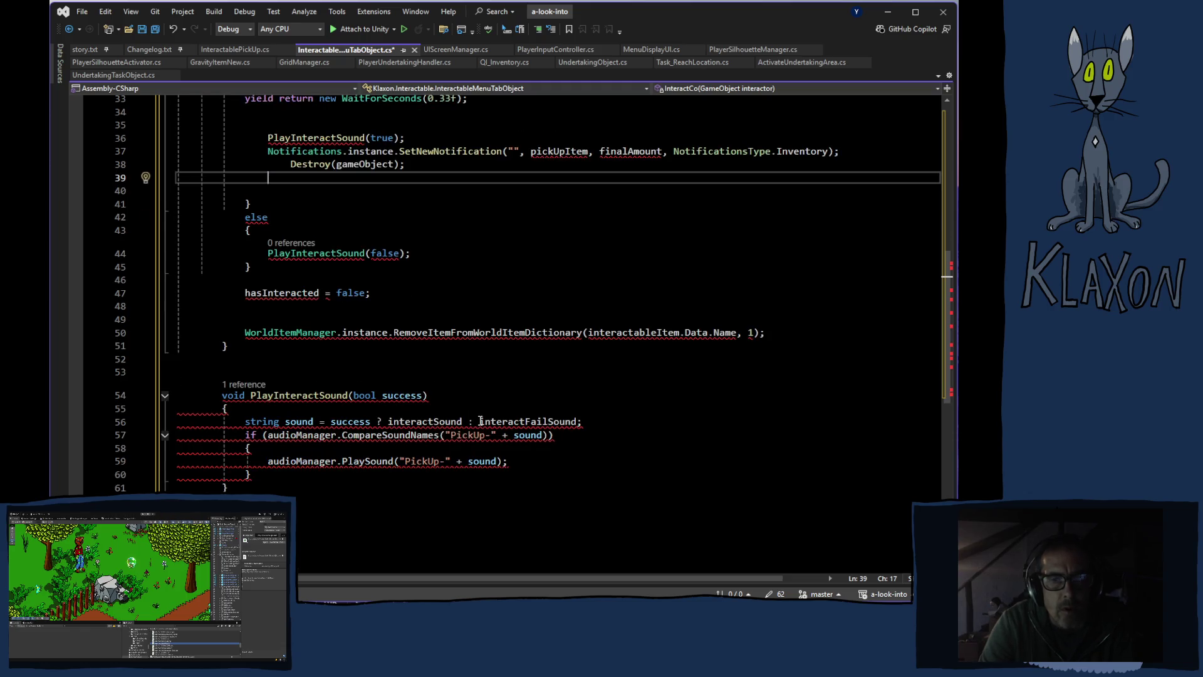
{"action": "scroll", "coordinate": [242, 426], "scroll_direction": "up", "scroll_amount": 6}
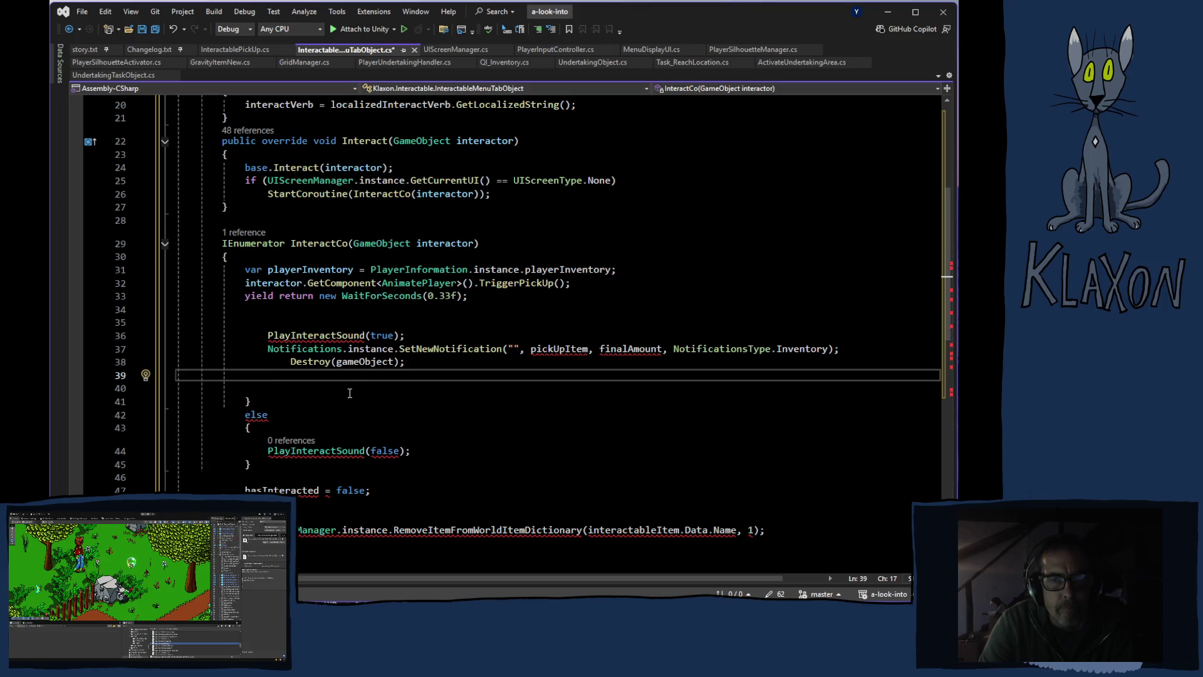
{"action": "scroll", "coordinate": [347, 388], "scroll_direction": "up", "scroll_amount": 3}
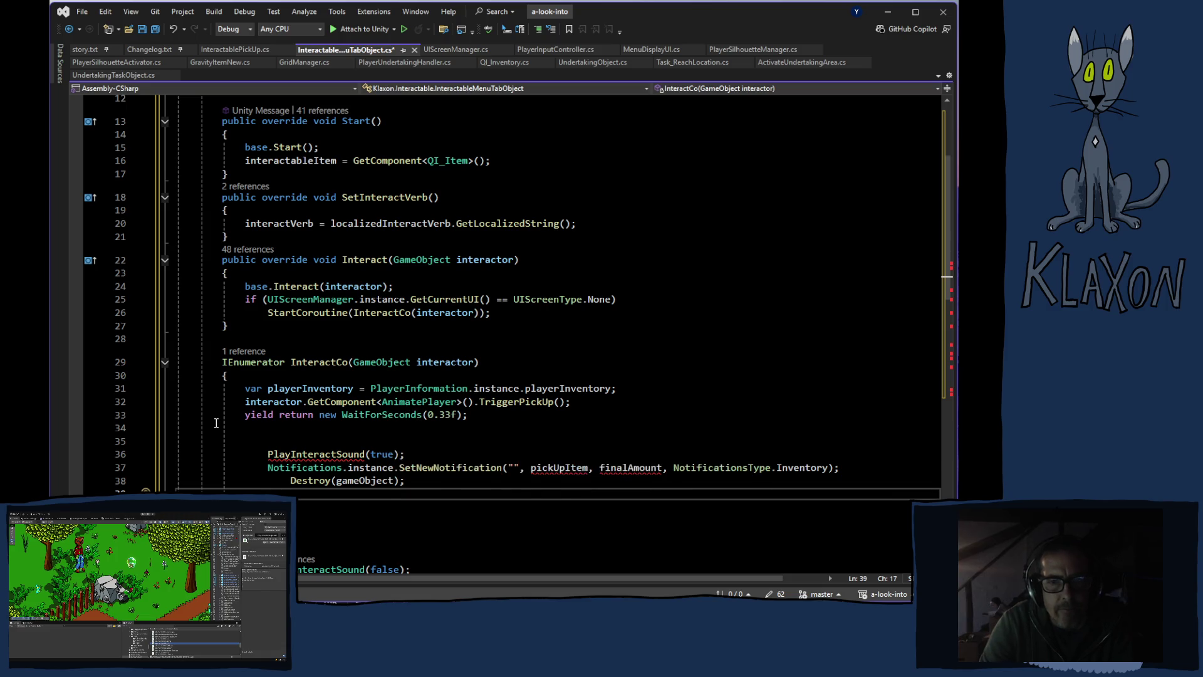
{"action": "scroll", "coordinate": [217, 419], "scroll_direction": "down", "scroll_amount": 1}
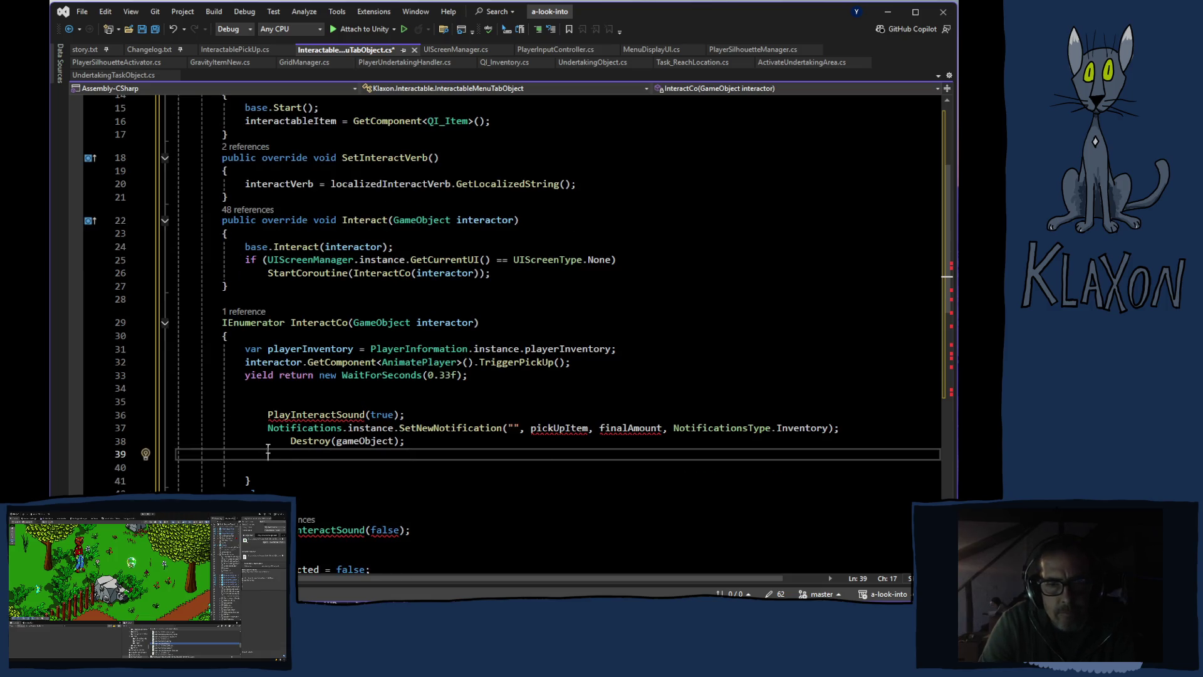
{"action": "scroll", "coordinate": [288, 449], "scroll_direction": "down", "scroll_amount": 1}
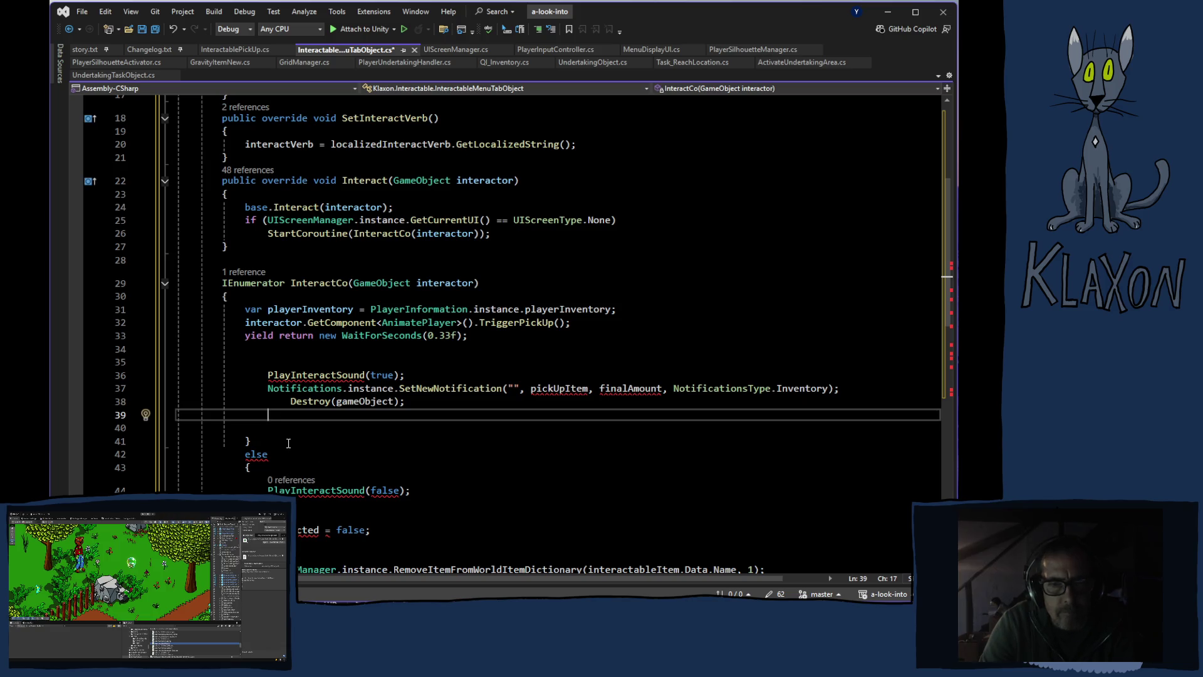
{"action": "scroll", "coordinate": [299, 434], "scroll_direction": "down", "scroll_amount": 1}
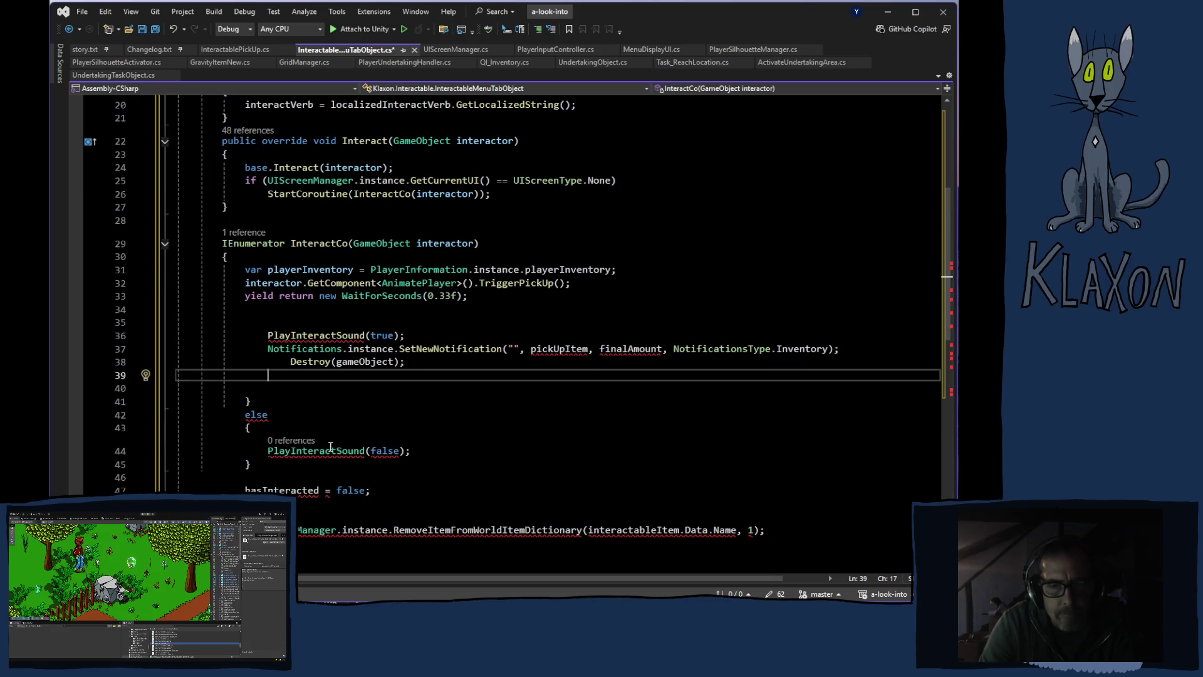
{"action": "left_click", "coordinate": [246, 413]}
{"action": "mouse_move", "coordinate": [246, 401]}
{"action": "left_mouse_down"}
{"action": "mouse_move", "coordinate": [301, 478]}
{"action": "mouse_move", "coordinate": [365, 491]}
{"action": "left_mouse_up"}
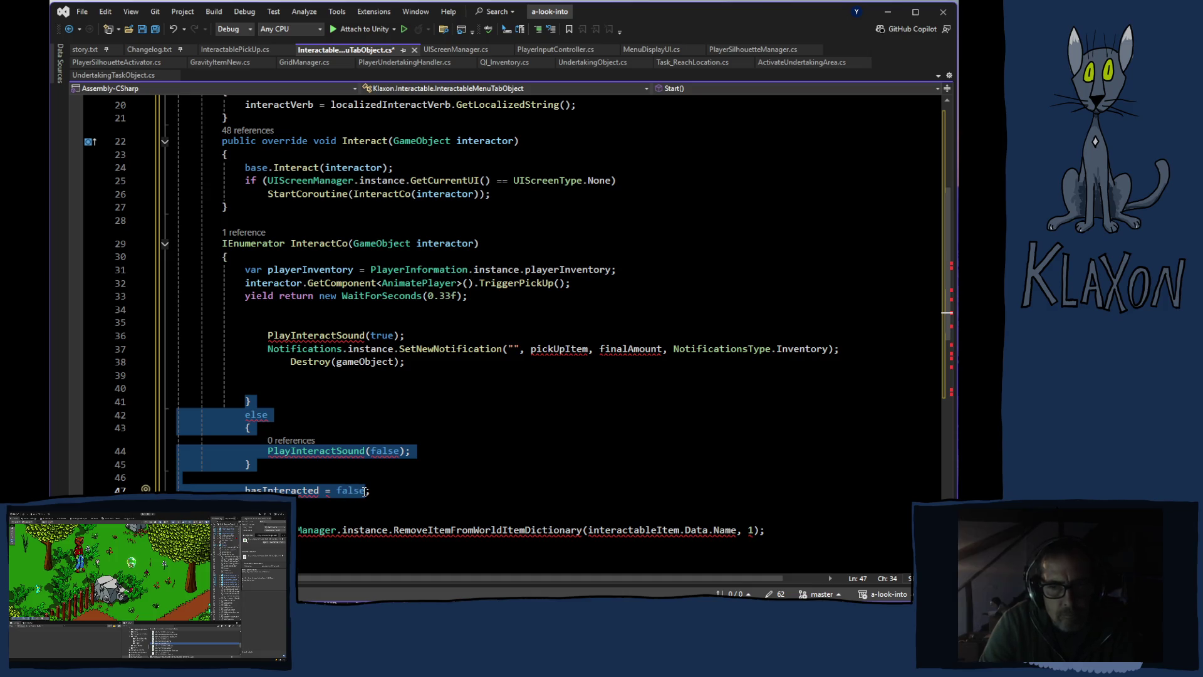
{"action": "key", "text": "Delete"}
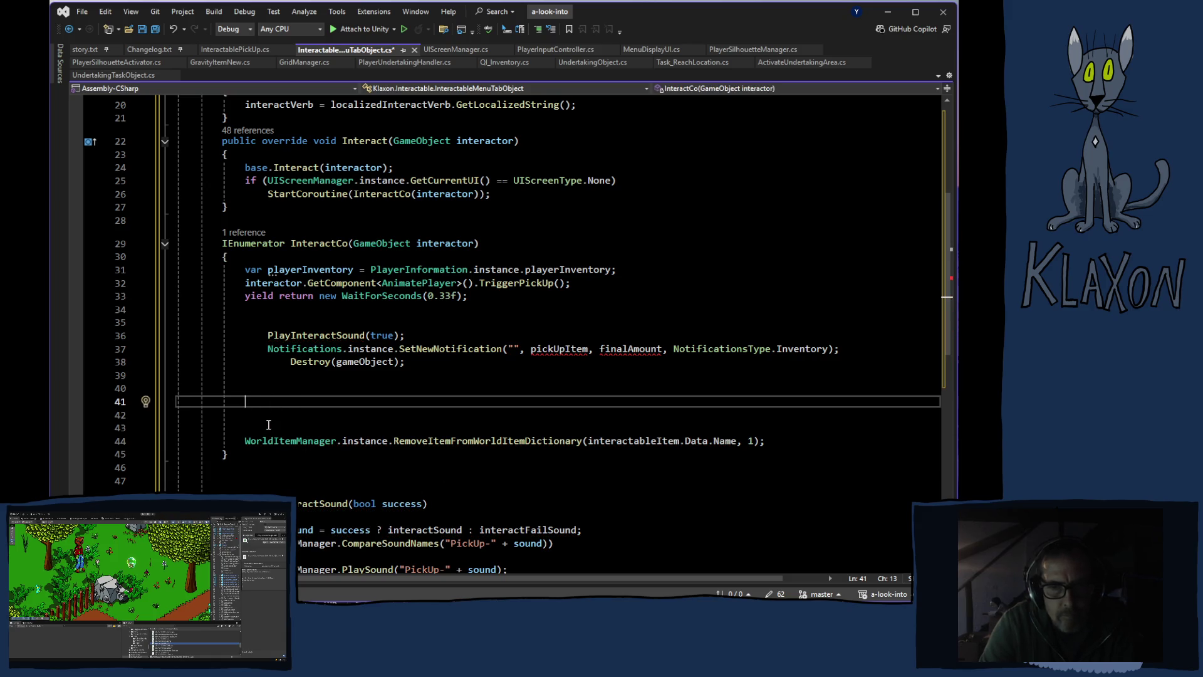
{"action": "left_click_drag", "start_coordinate": [270, 418], "coordinate": [273, 389]}
{"action": "key", "text": "Delete"}
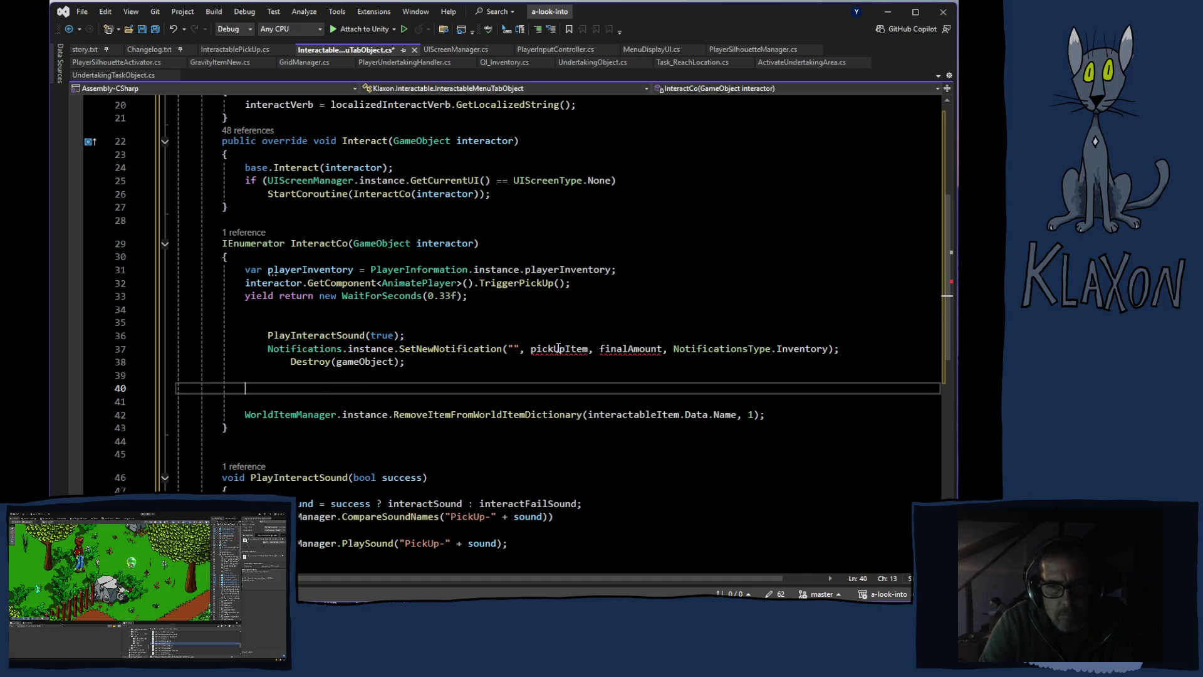
Comment out the SetNewNotification call and outdent the sound, notification and Destroy lines
{"action": "mouse_move", "coordinate": [558, 348]}
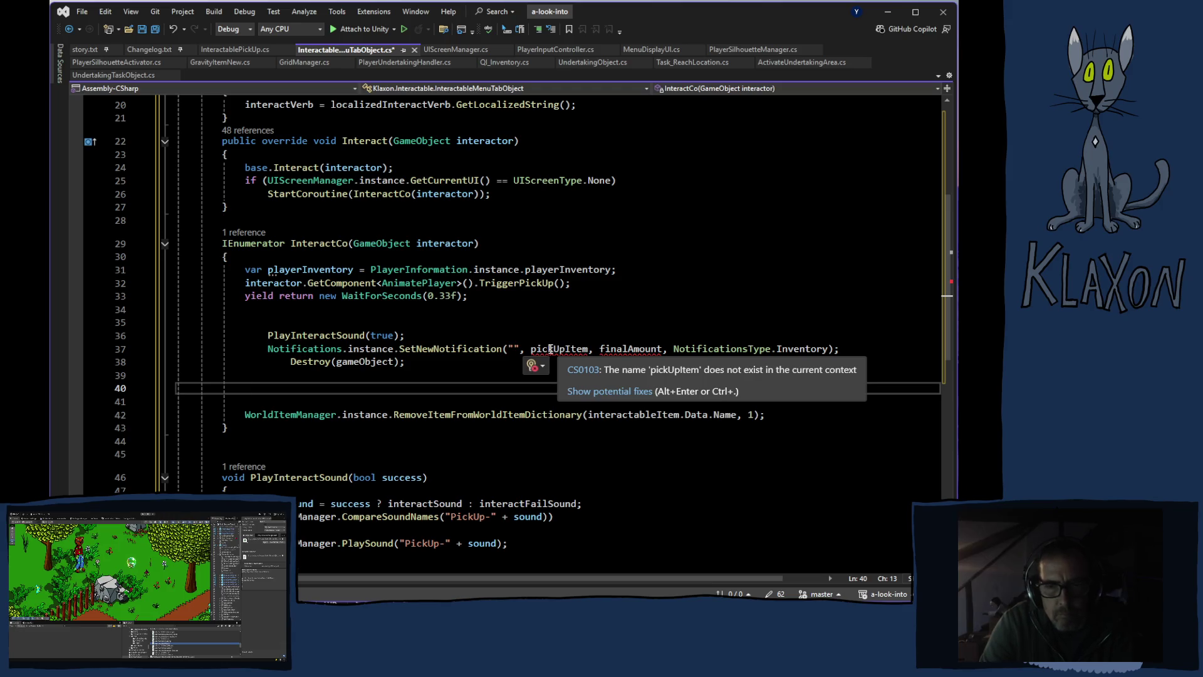
{"action": "double_click", "coordinate": [550, 348]}
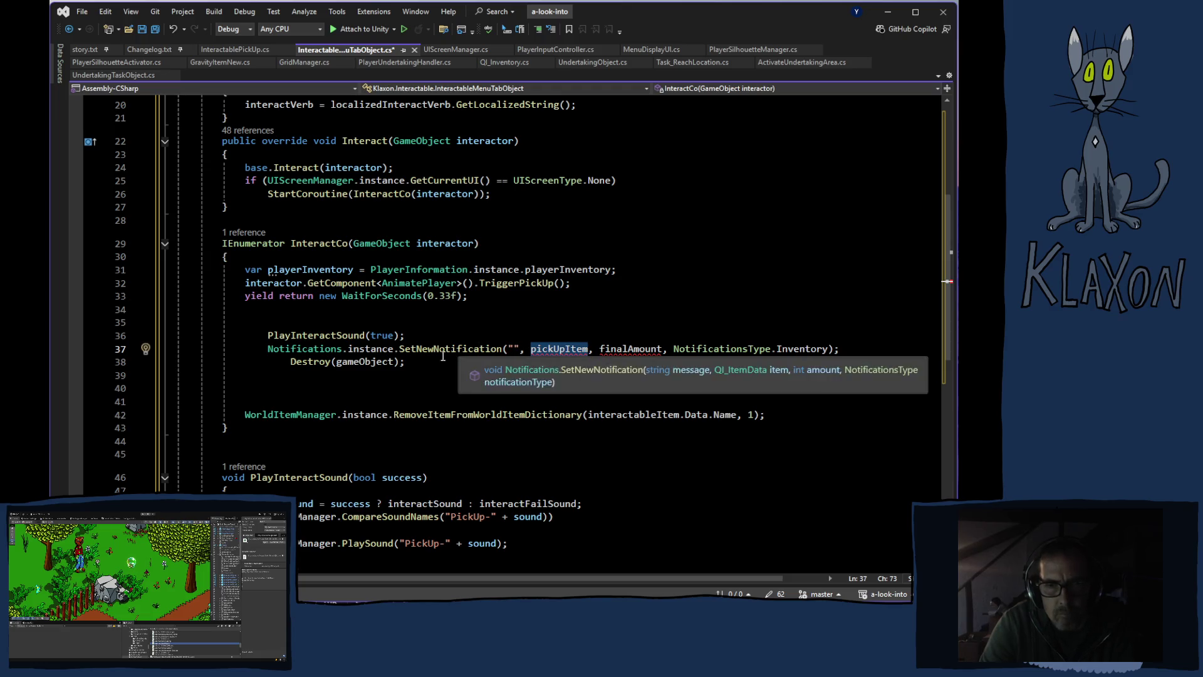
{"action": "left_click", "coordinate": [275, 349]}
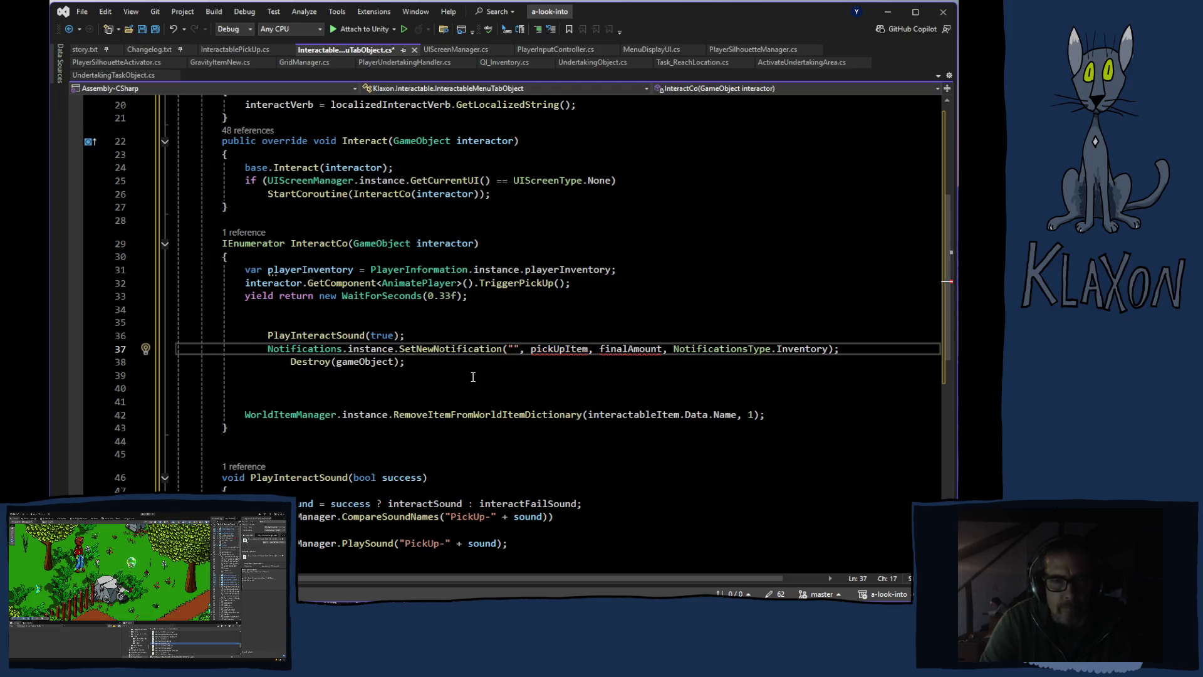
{"action": "double_click", "coordinate": [276, 349]}
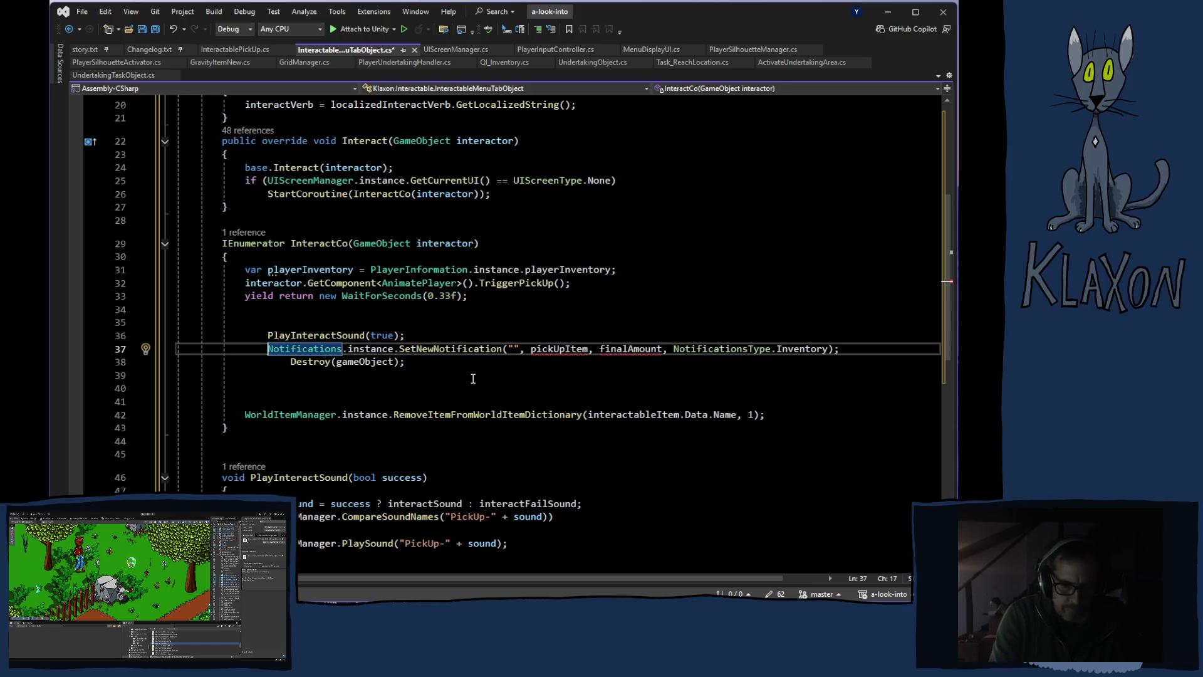
{"action": "type", "text": "//"}
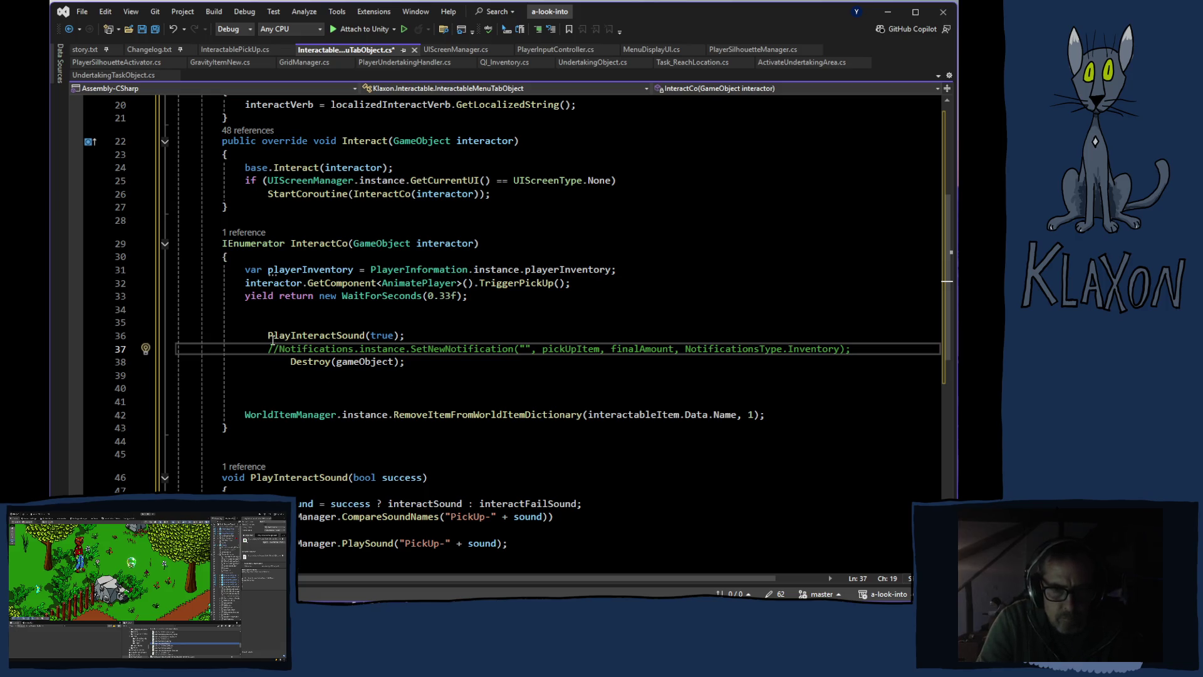
{"action": "left_click_drag", "start_coordinate": [268, 335], "coordinate": [308, 366]}
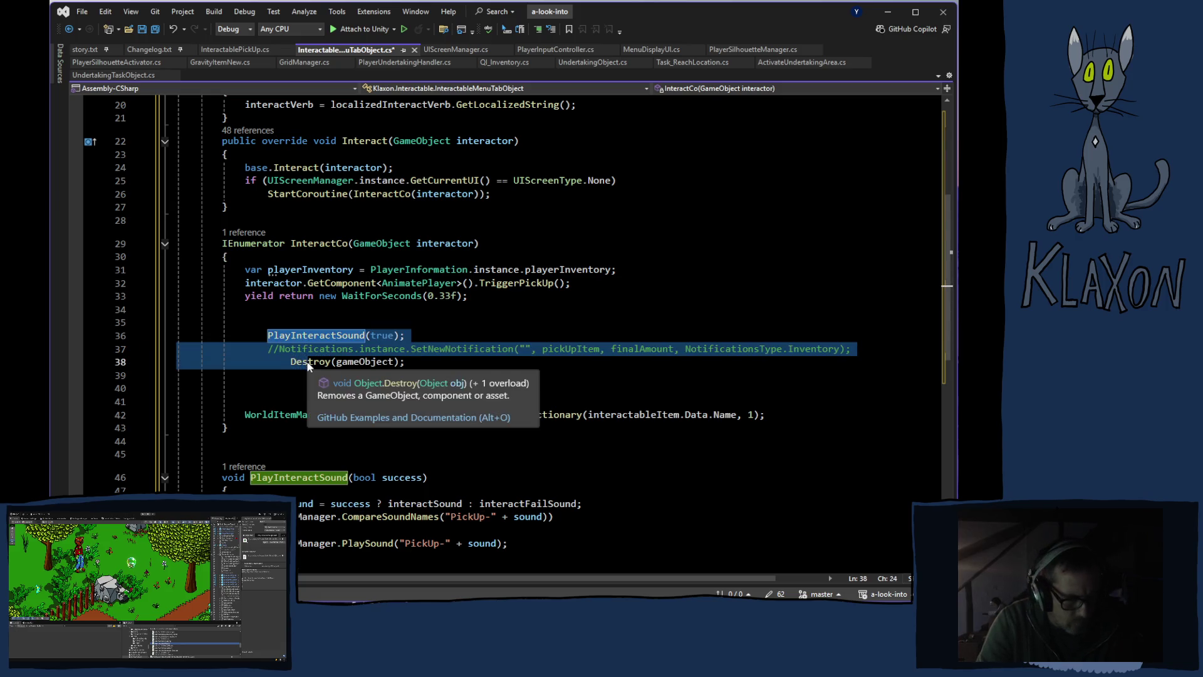
{"action": "key", "text": "shift+Tab"}
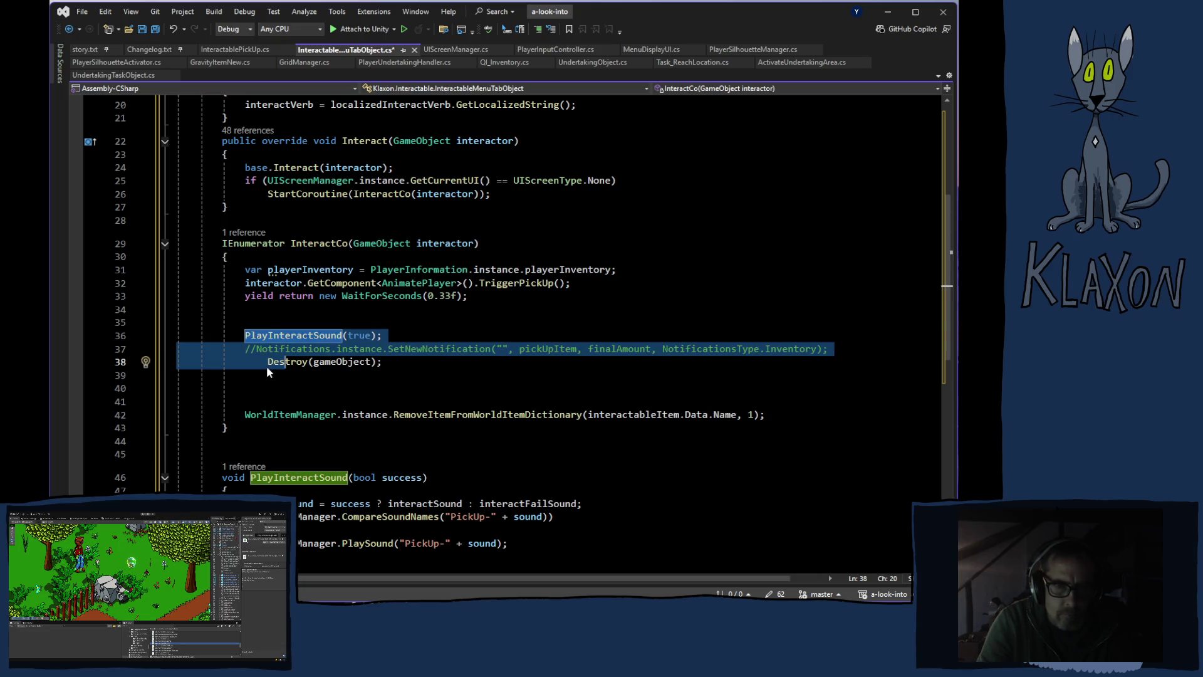
{"action": "left_click", "coordinate": [264, 361]}
{"action": "key", "text": "BackSpace"}
{"action": "key", "text": "BackSpace"}
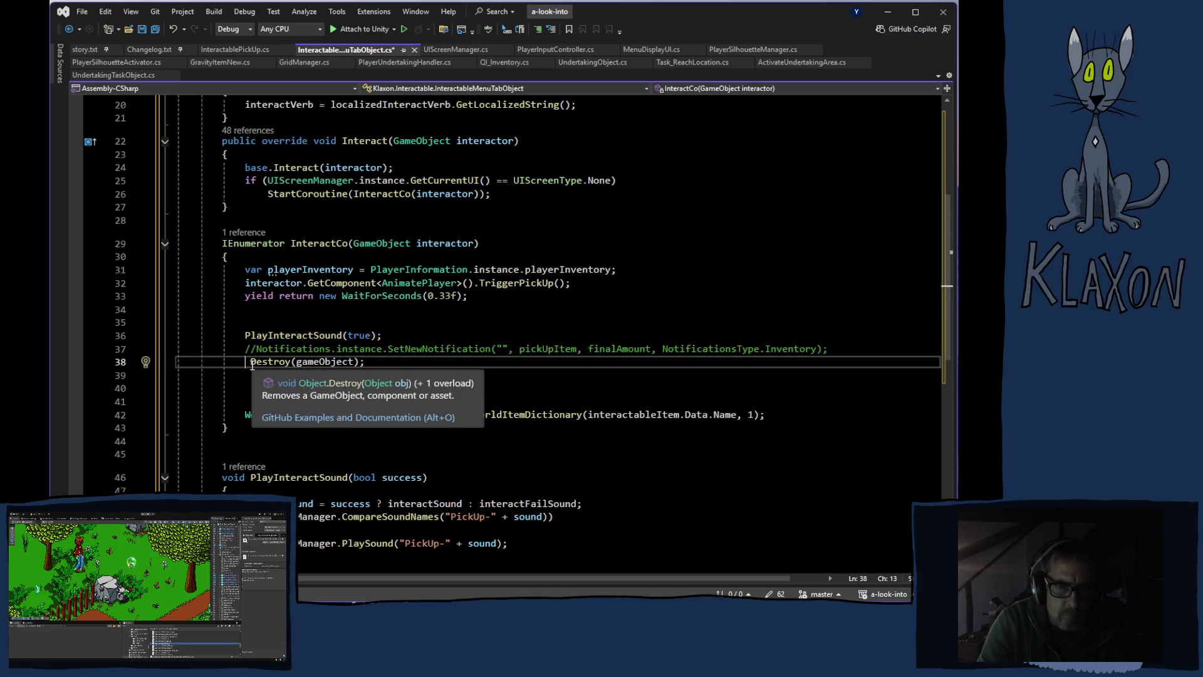
{"action": "key", "text": "BackSpace"}
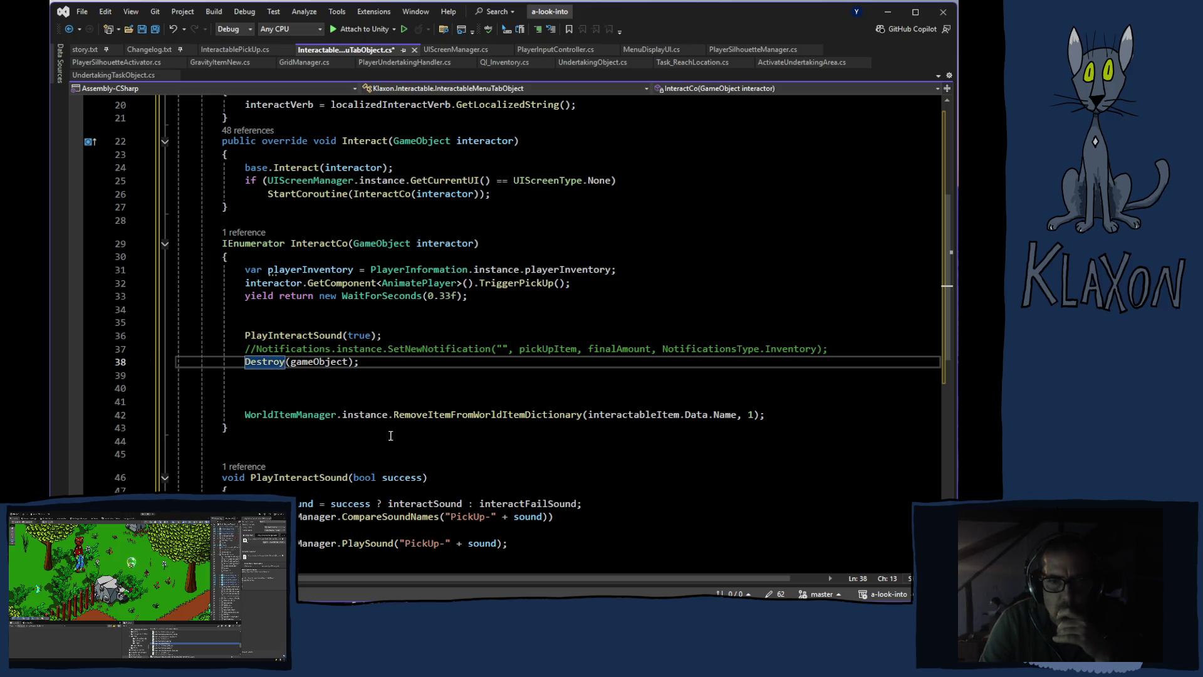
{"action": "scroll", "coordinate": [423, 425], "scroll_direction": "down", "scroll_amount": 3}
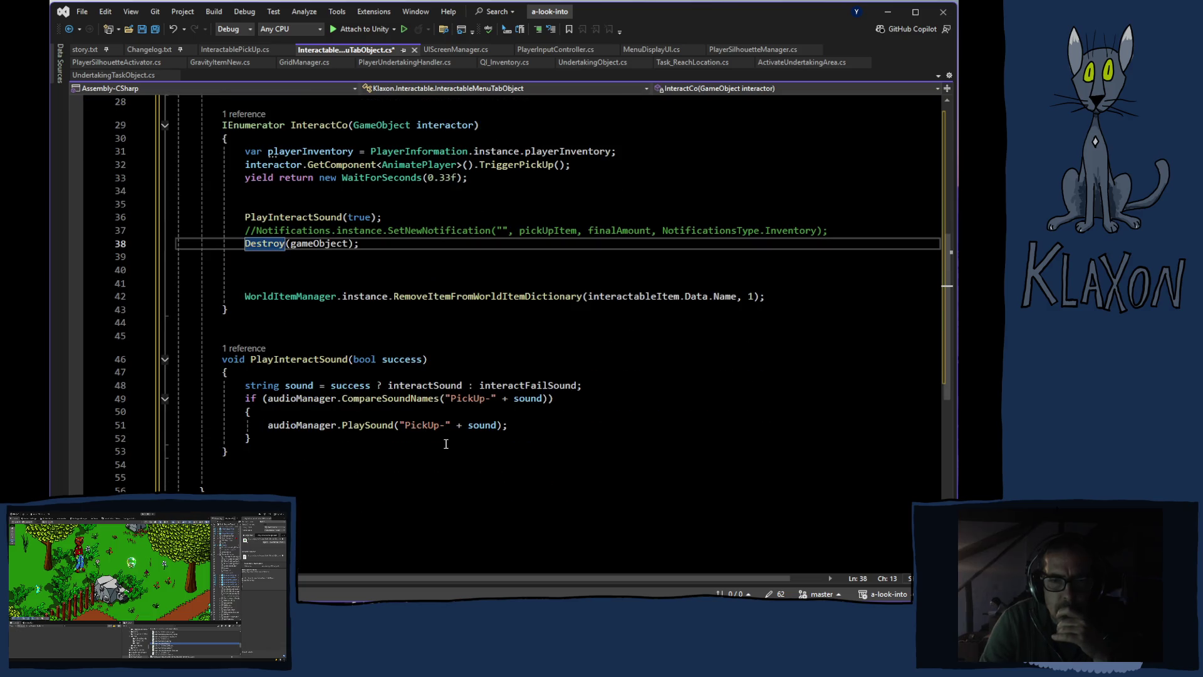
{"action": "scroll", "coordinate": [415, 453], "scroll_direction": "up", "scroll_amount": 6}
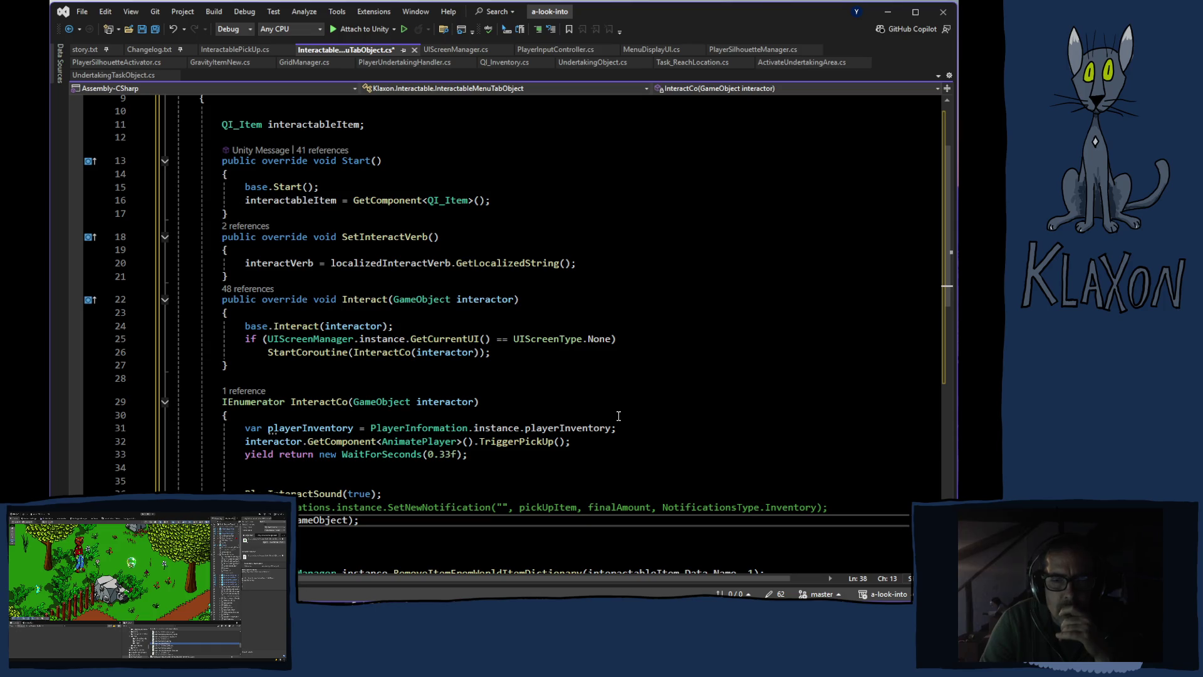
{"action": "scroll", "coordinate": [603, 414], "scroll_direction": "down", "scroll_amount": 2}
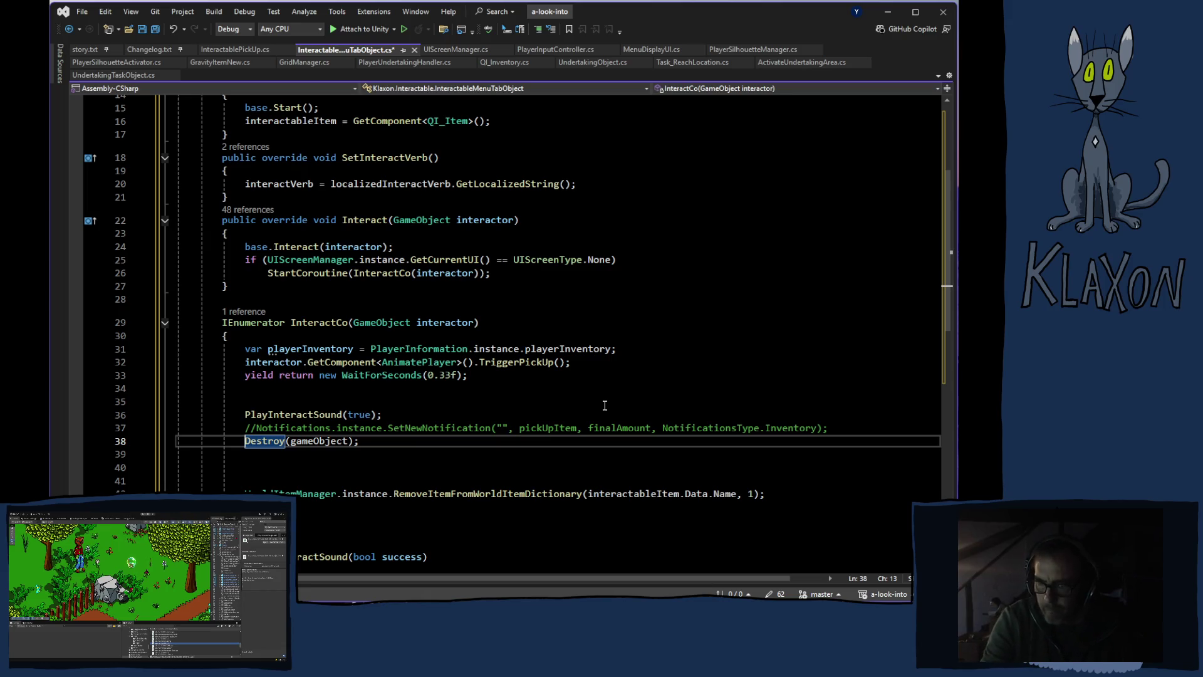
{"action": "mouse_move", "coordinate": [376, 319]}
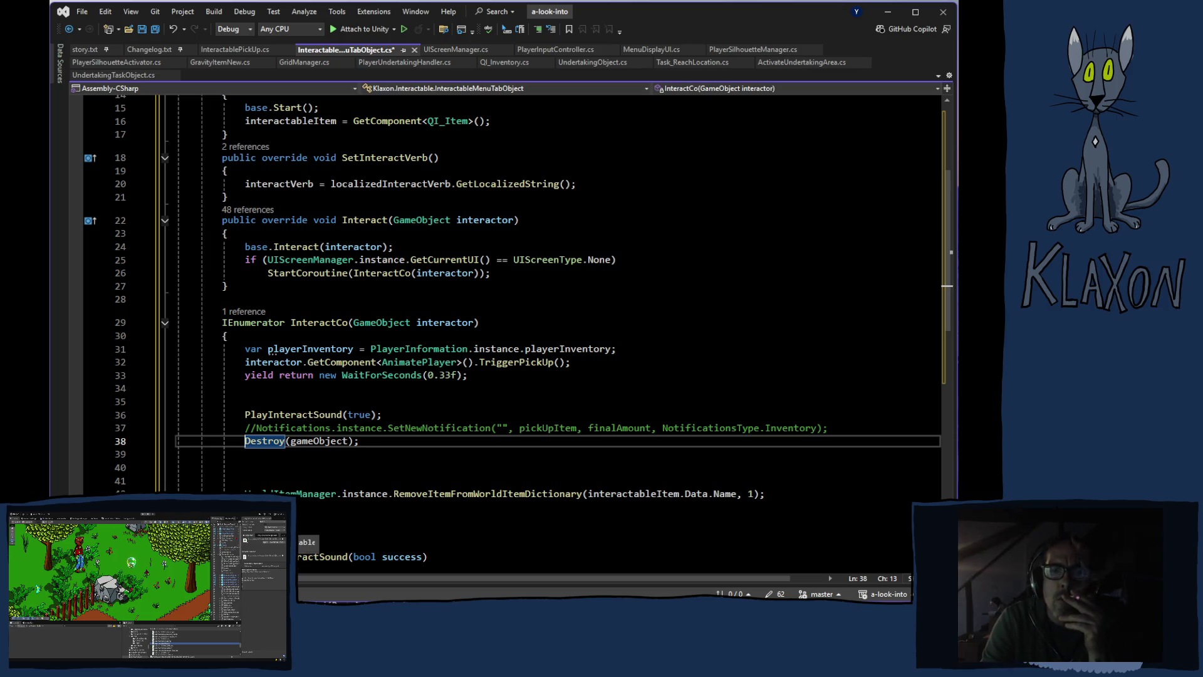
{"action": "scroll", "coordinate": [331, 482], "scroll_direction": "up", "scroll_amount": 5}
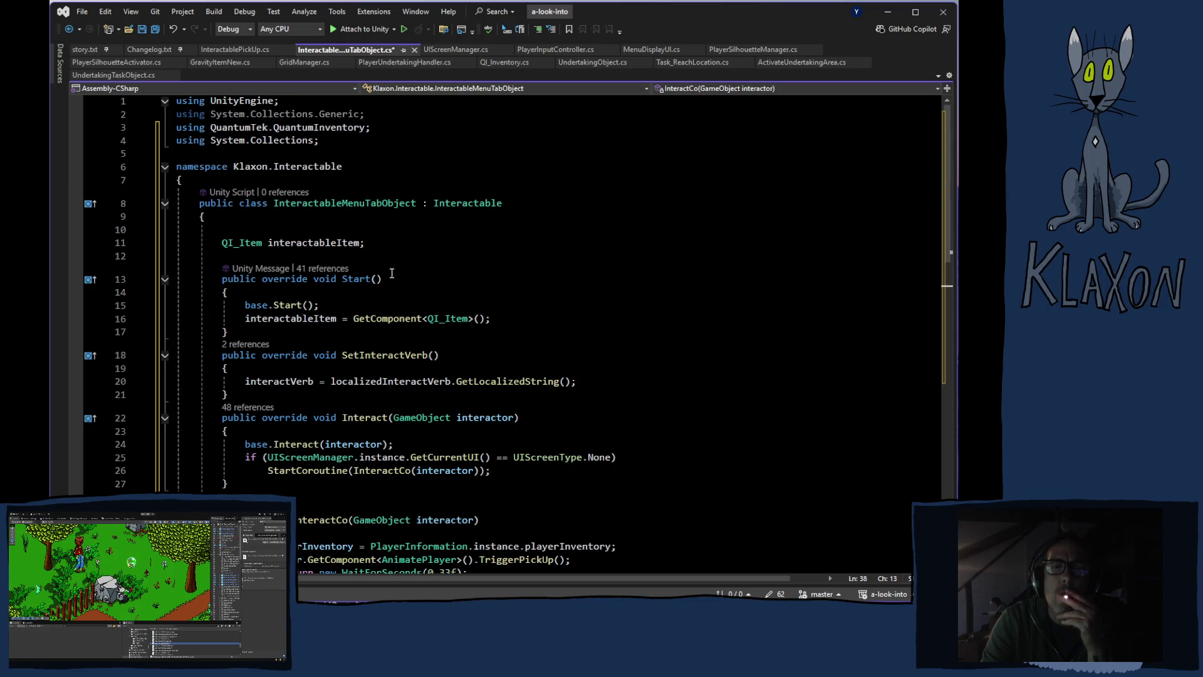
{"action": "left_click", "coordinate": [387, 244]}
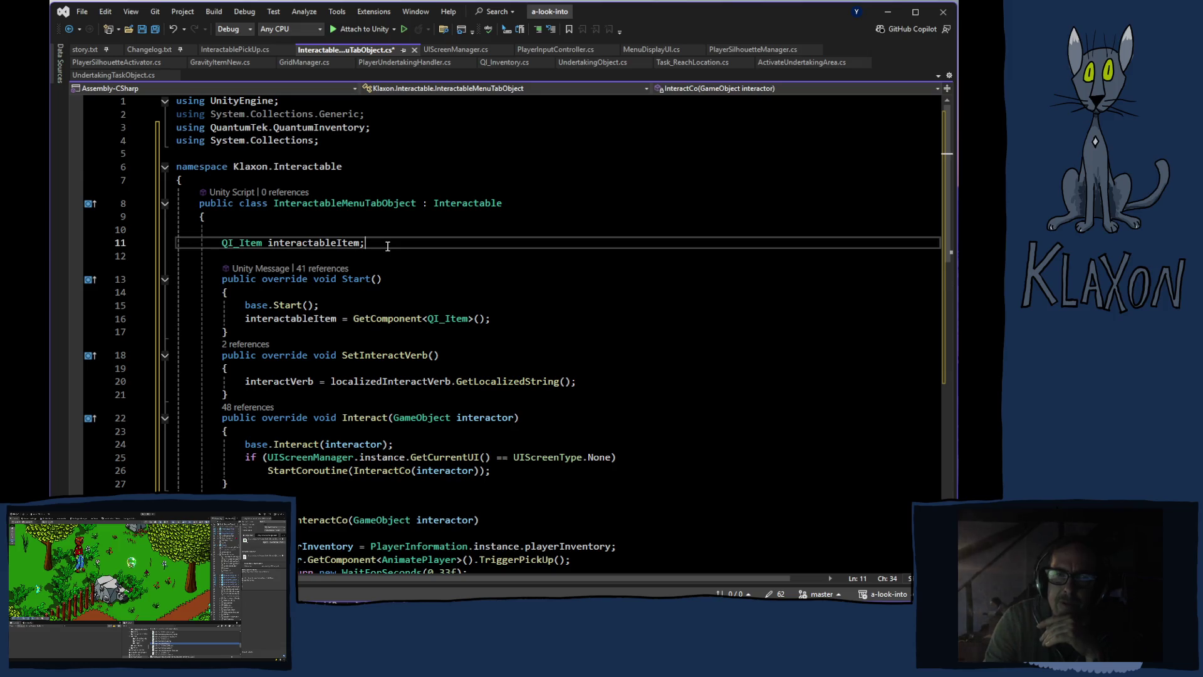
Copy the mapActive field declaration from MenuDisplayUI.cs for use in InteractableMenuTabObject
{"action": "left_click", "coordinate": [456, 51]}
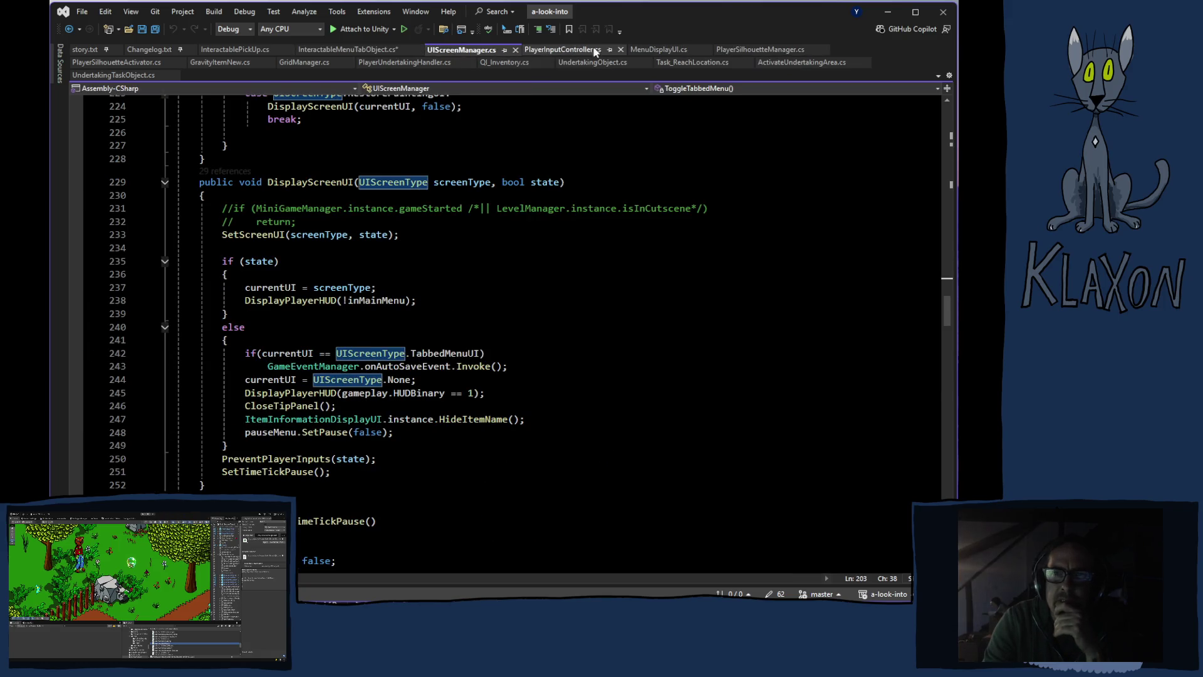
{"action": "left_click", "coordinate": [658, 49]}
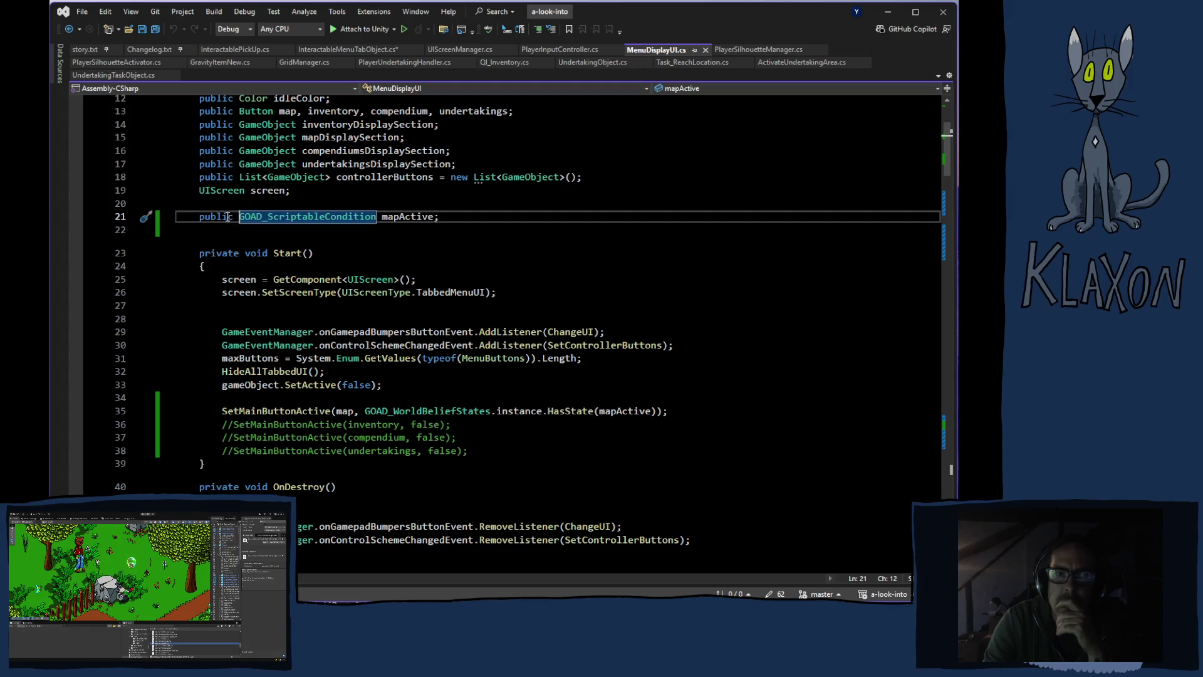
{"action": "left_click_drag", "start_coordinate": [200, 216], "coordinate": [449, 215]}
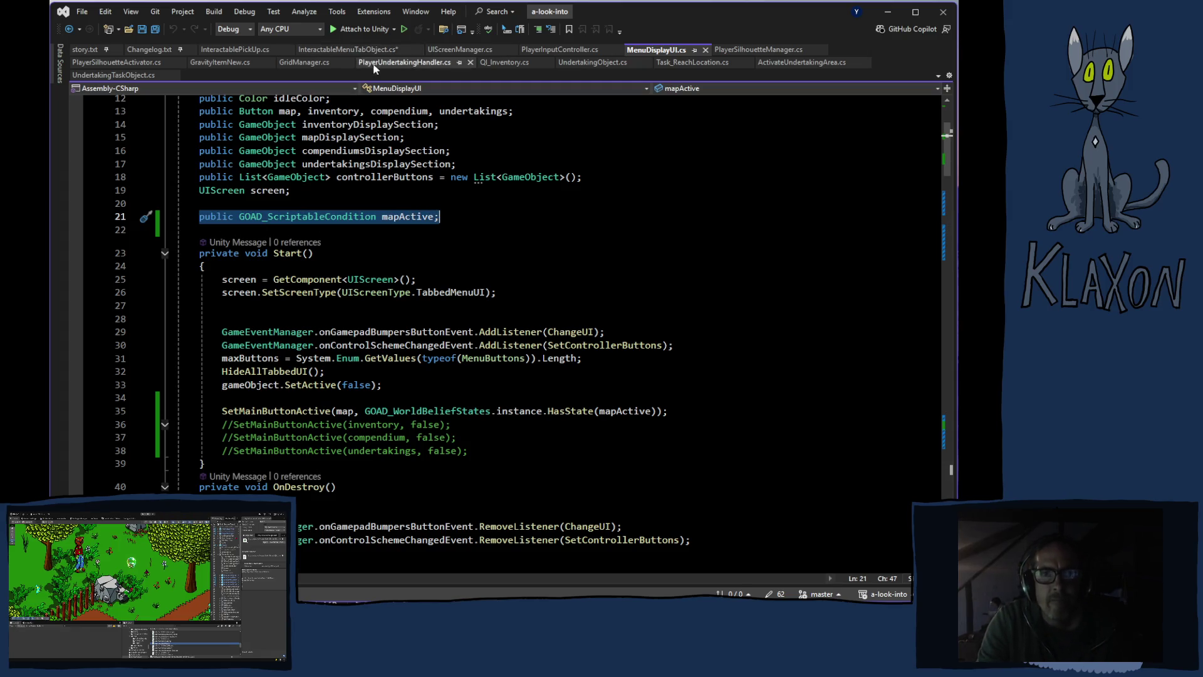
{"action": "left_click", "coordinate": [347, 50]}
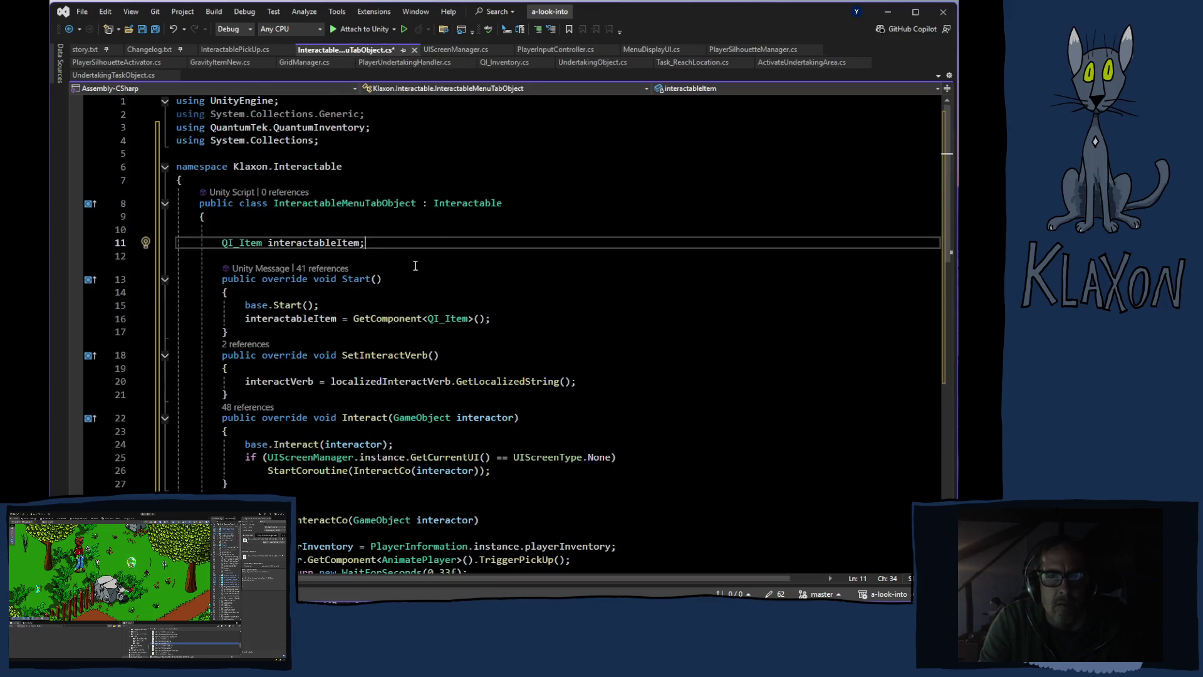
Insert the GOAD_ScriptableCondition field below interactableItem and import the Klaxon.GOAD namespace
{"action": "key", "text": "Return"}
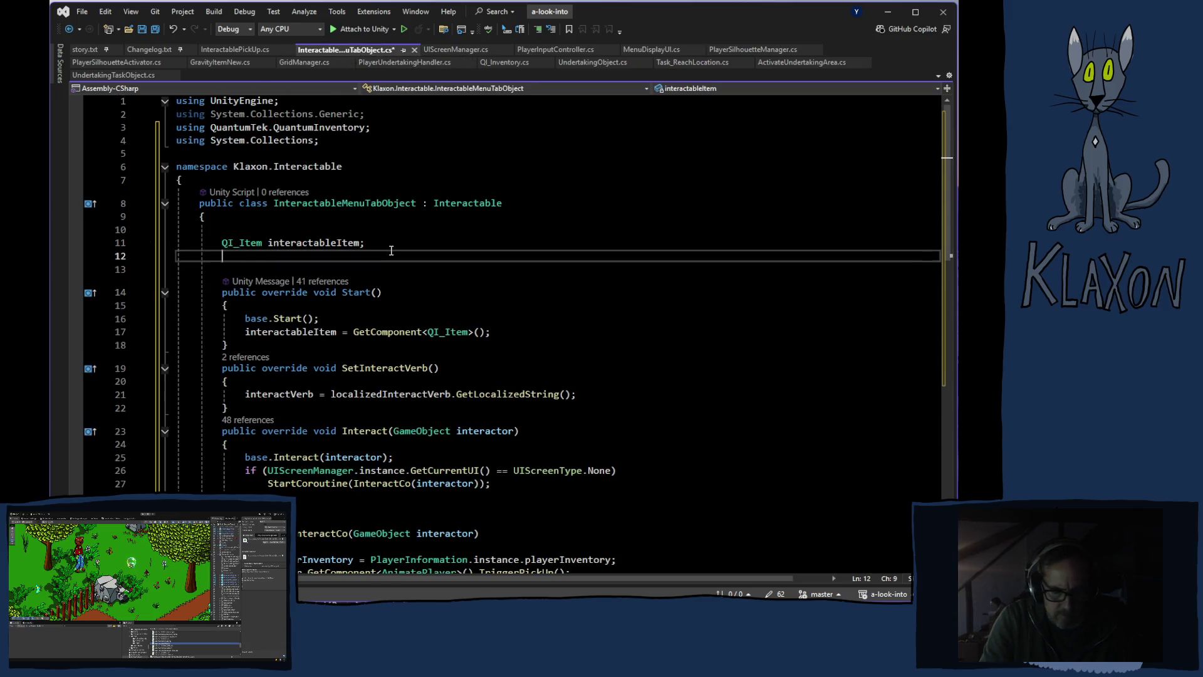
{"action": "key", "text": "Tab"}
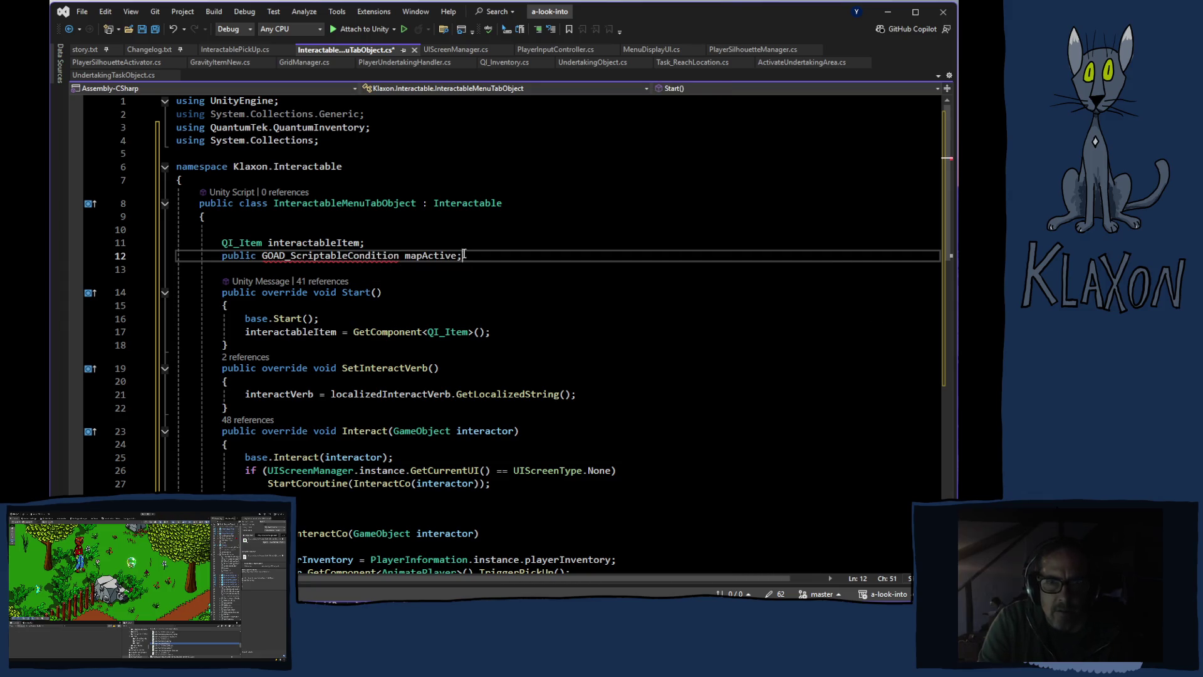
{"action": "left_click", "coordinate": [440, 255]}
{"action": "mouse_move", "coordinate": [270, 257]}
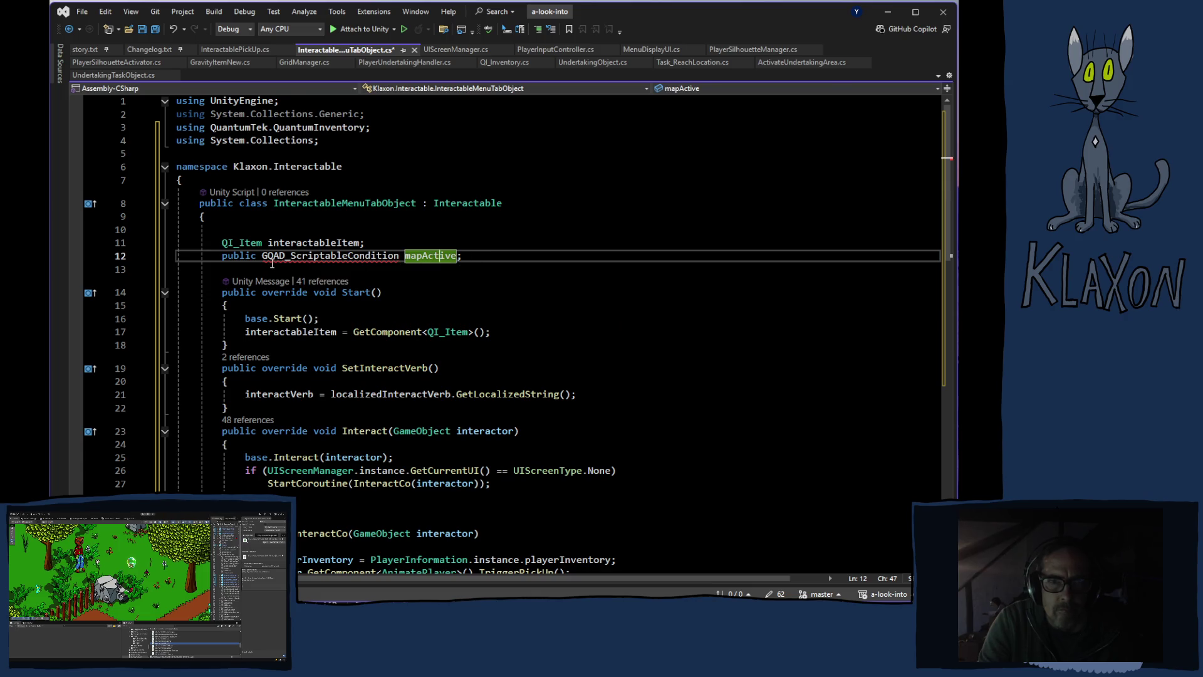
{"action": "mouse_move", "coordinate": [310, 257]}
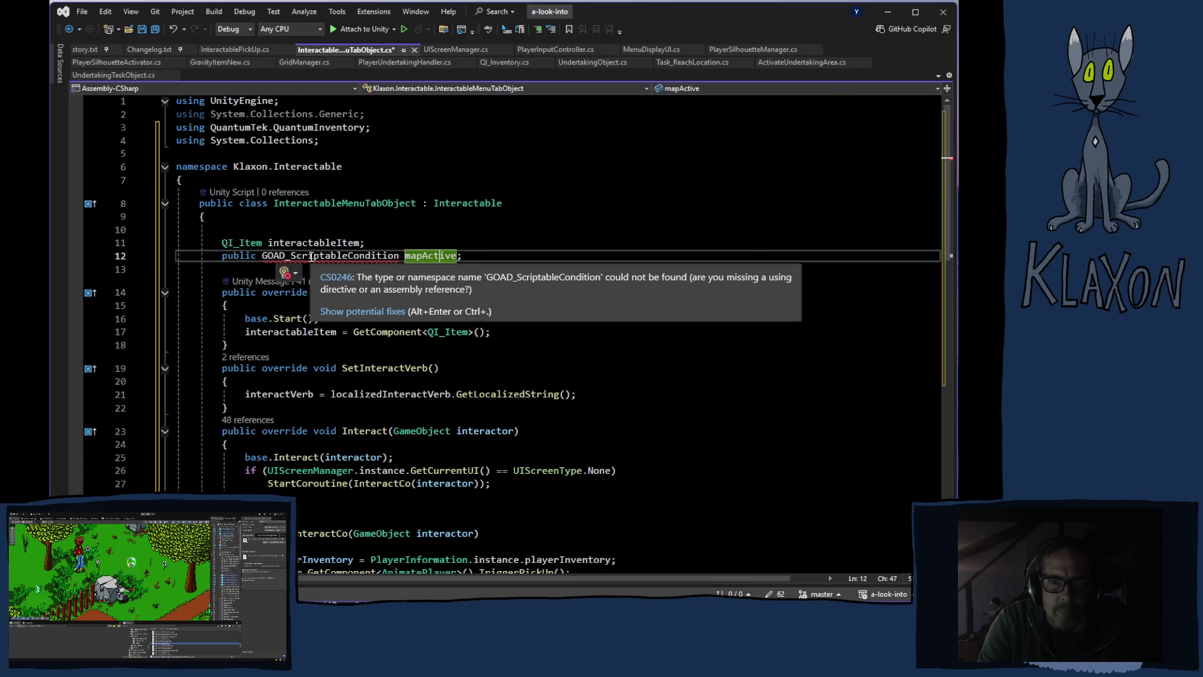
{"action": "left_click", "coordinate": [362, 311]}
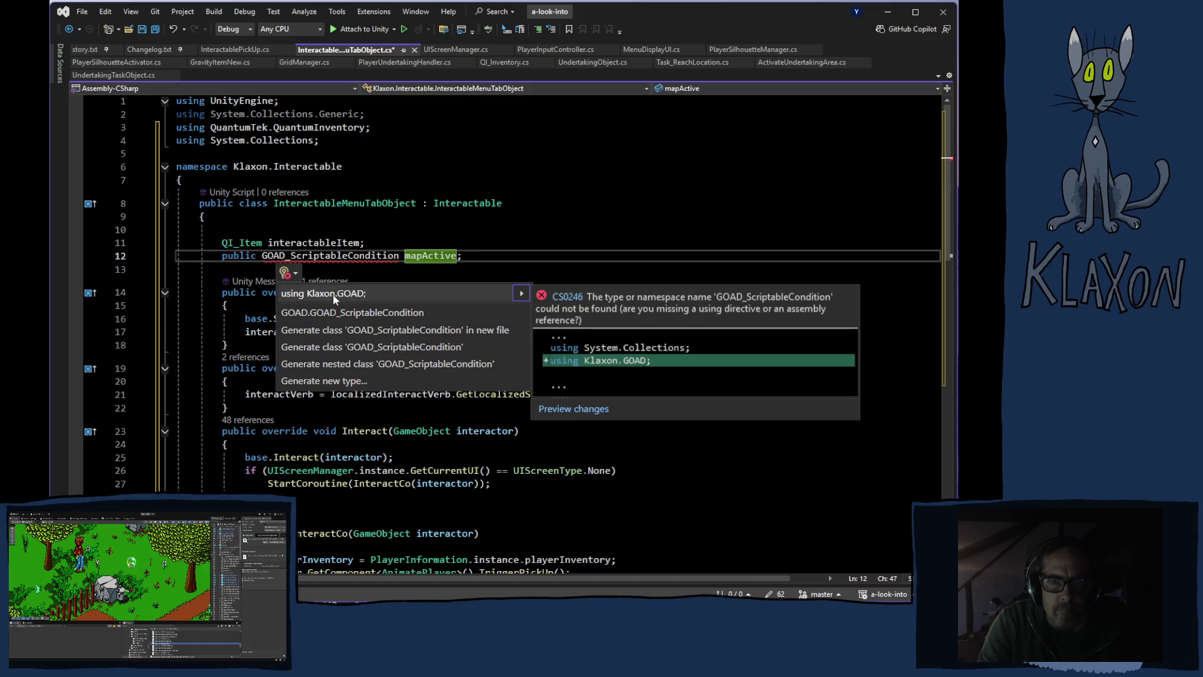
{"action": "left_click", "coordinate": [333, 295]}
Rename the new field from mapActive to conditionToActivate
{"action": "left_click", "coordinate": [456, 269]}
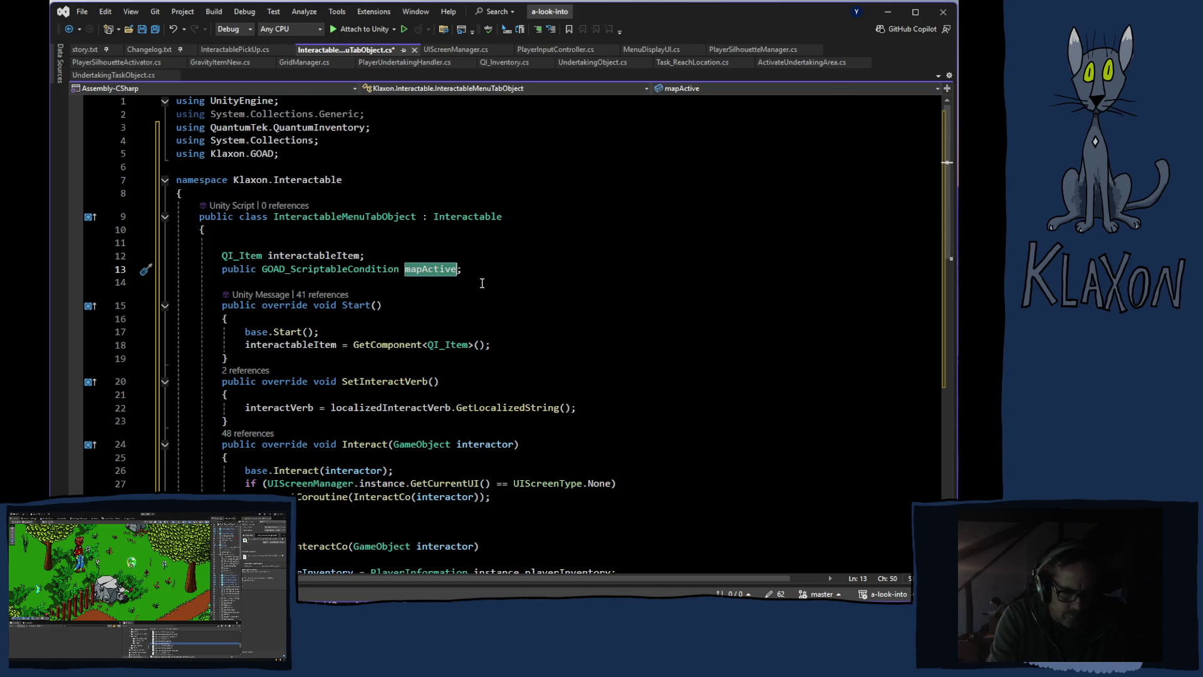
{"action": "type", "text": "Con"}
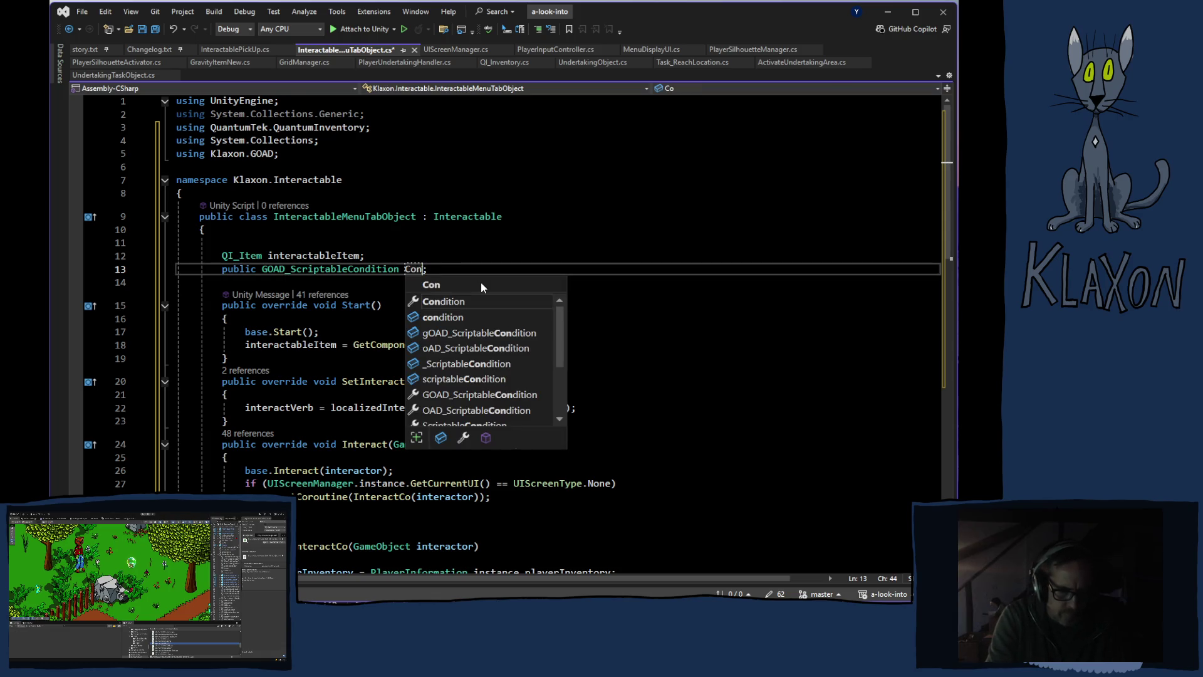
{"action": "type", "text": "dition"}
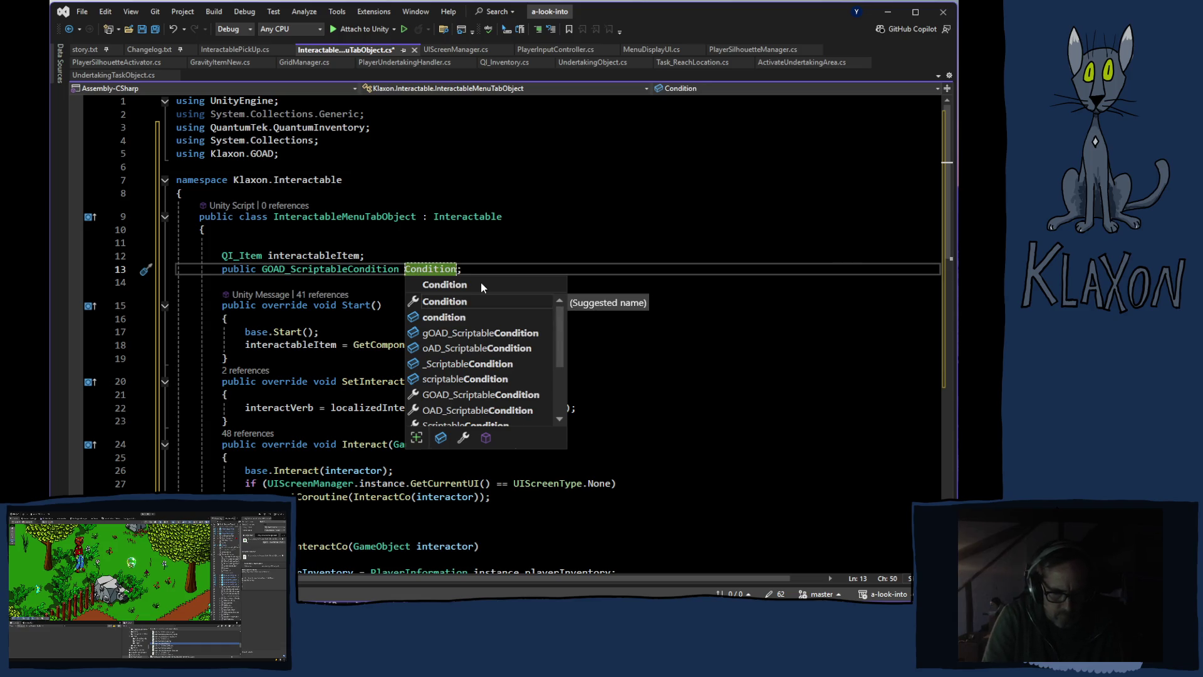
{"action": "type", "text": "ToA"}
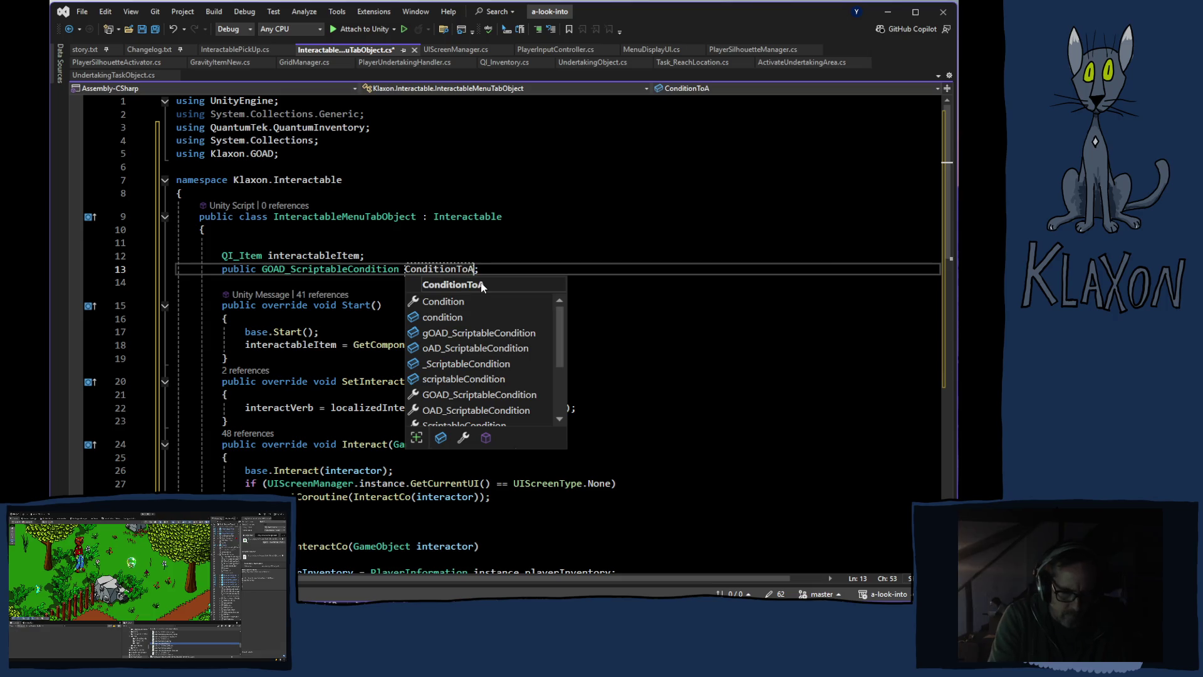
{"action": "type", "text": "ctivate"}
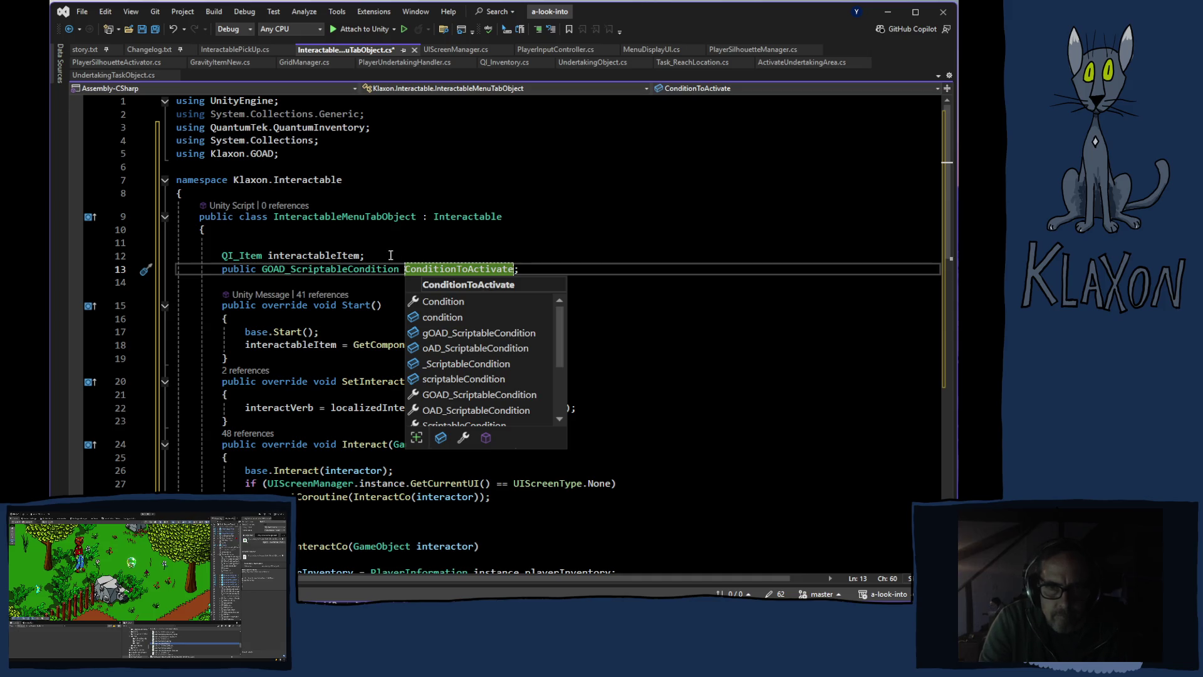
{"action": "left_click", "coordinate": [411, 268]}
{"action": "key", "text": "BackSpace"}
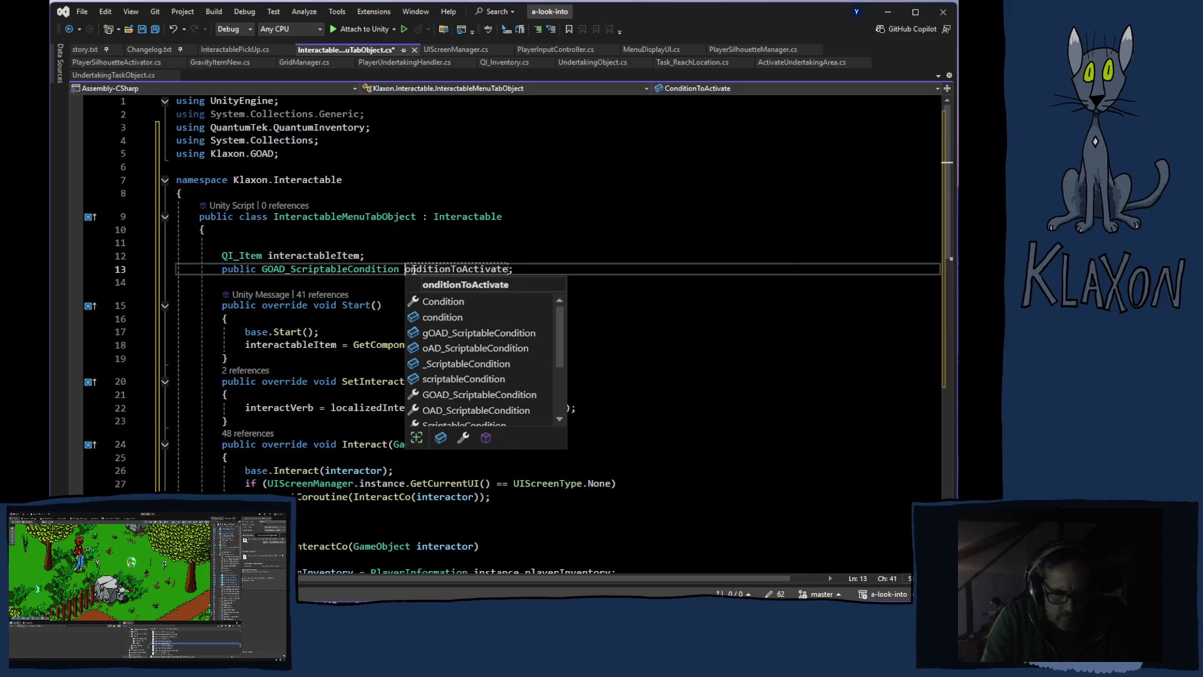
{"action": "type", "text": "c"}
{"action": "left_click", "coordinate": [377, 273]}
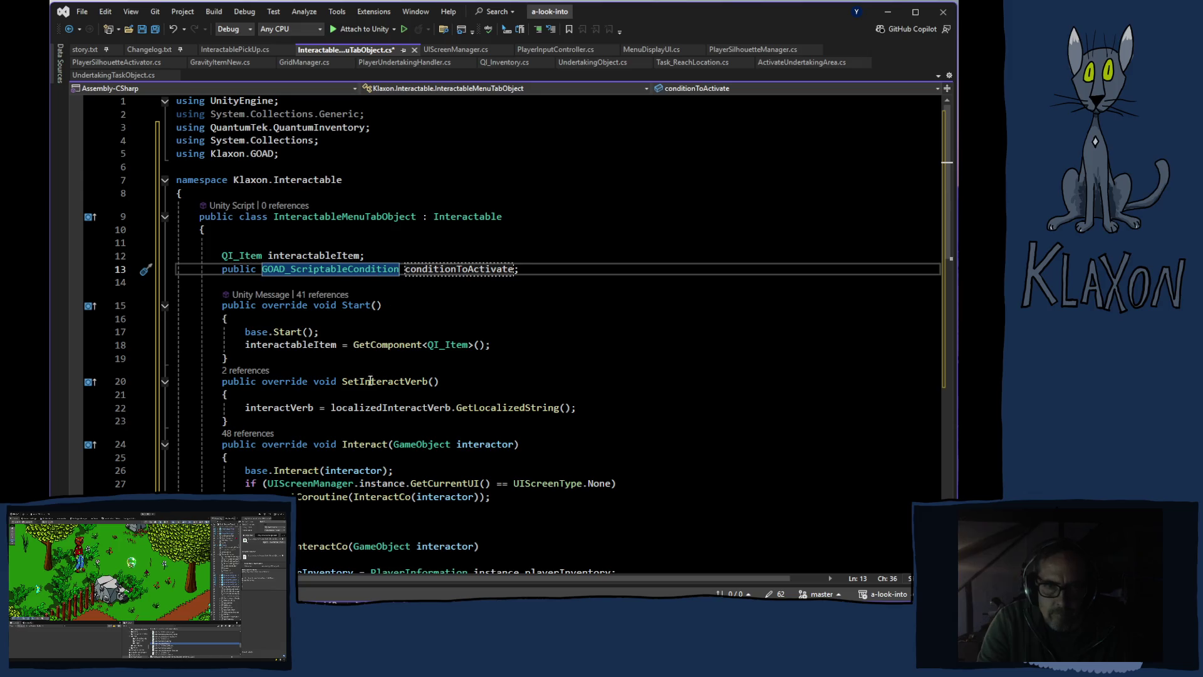
{"action": "scroll", "coordinate": [372, 376], "scroll_direction": "down", "scroll_amount": 5}
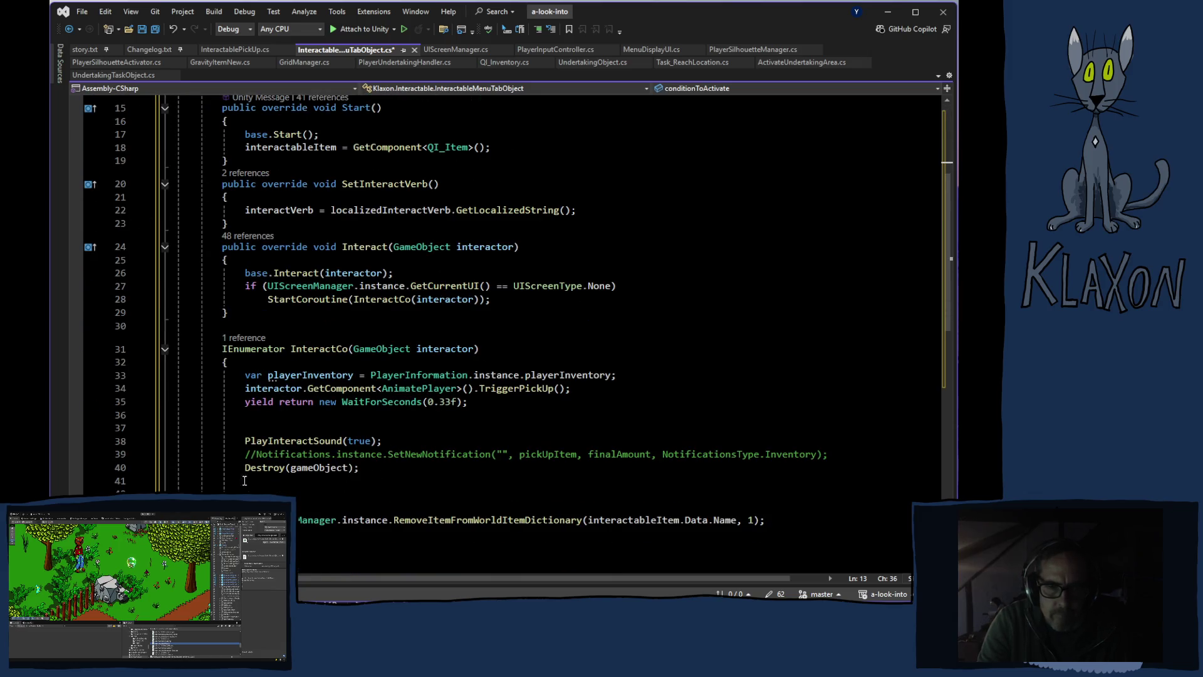
On a new line after Destroy(gameObject), write GOAD_WorldBeliefStates.instance
{"action": "left_click", "coordinate": [295, 480]}
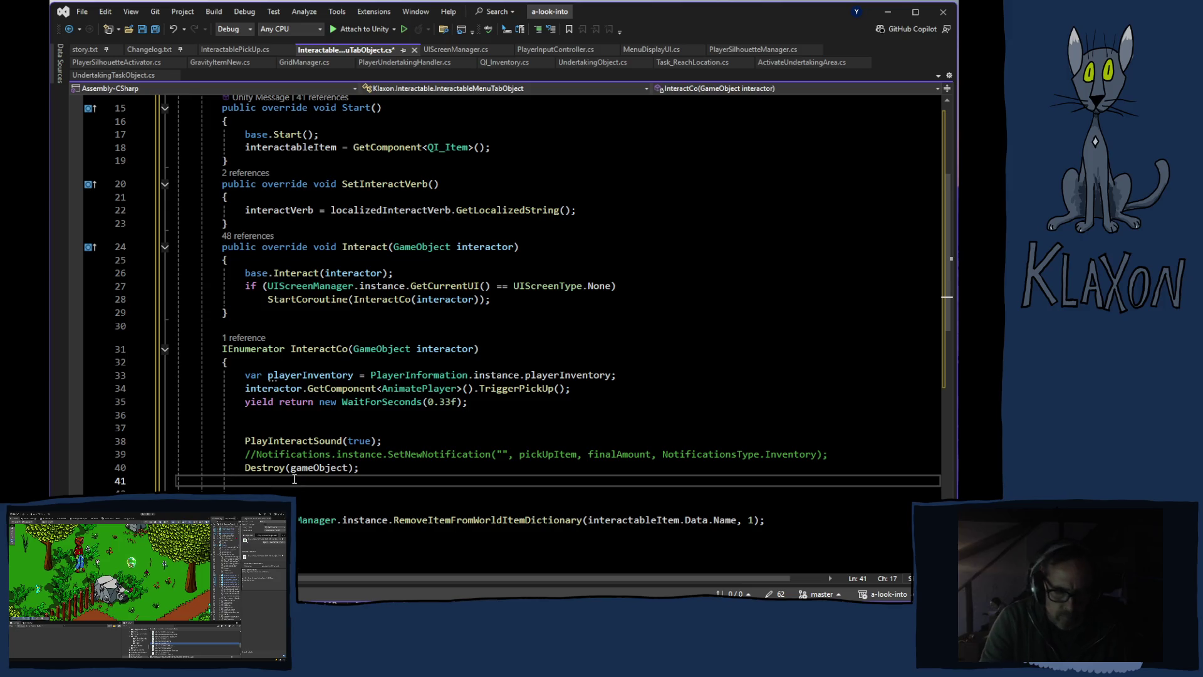
{"action": "left_click", "coordinate": [263, 491]}
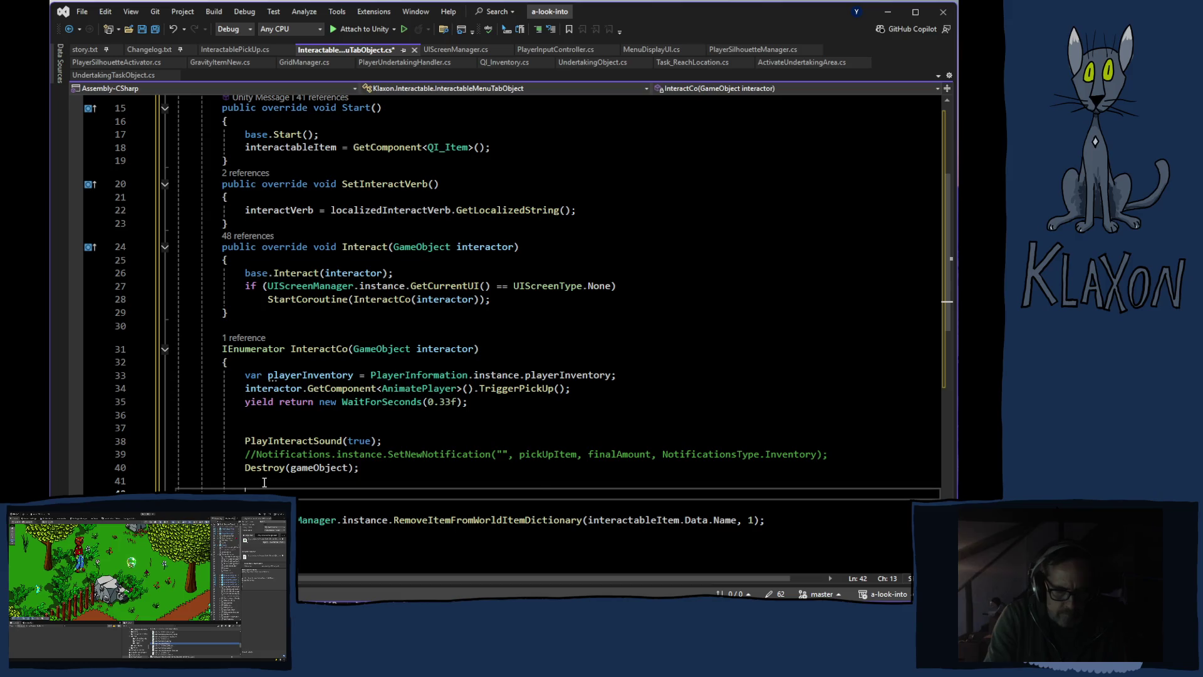
{"action": "type", "text": "World"}
{"action": "key", "text": "space"}
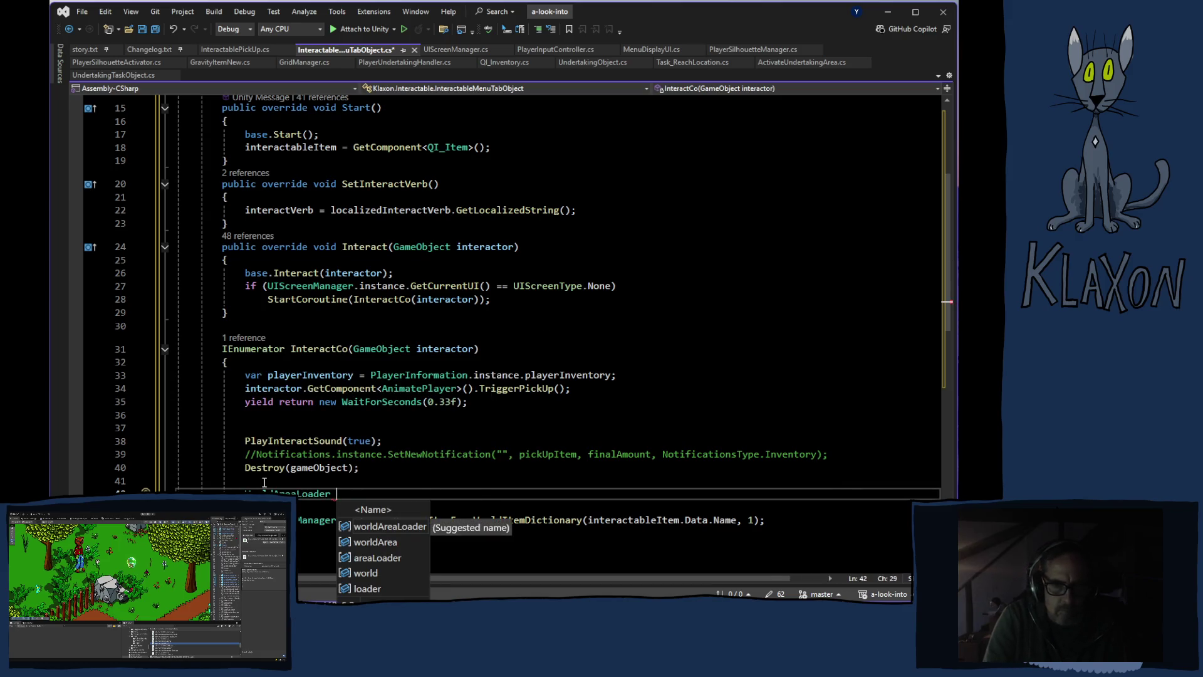
{"action": "key", "text": "BackSpace"}
{"action": "key", "text": "BackSpace"}
{"action": "key", "text": "BackSpace"}
{"action": "key", "text": "BackSpace"}
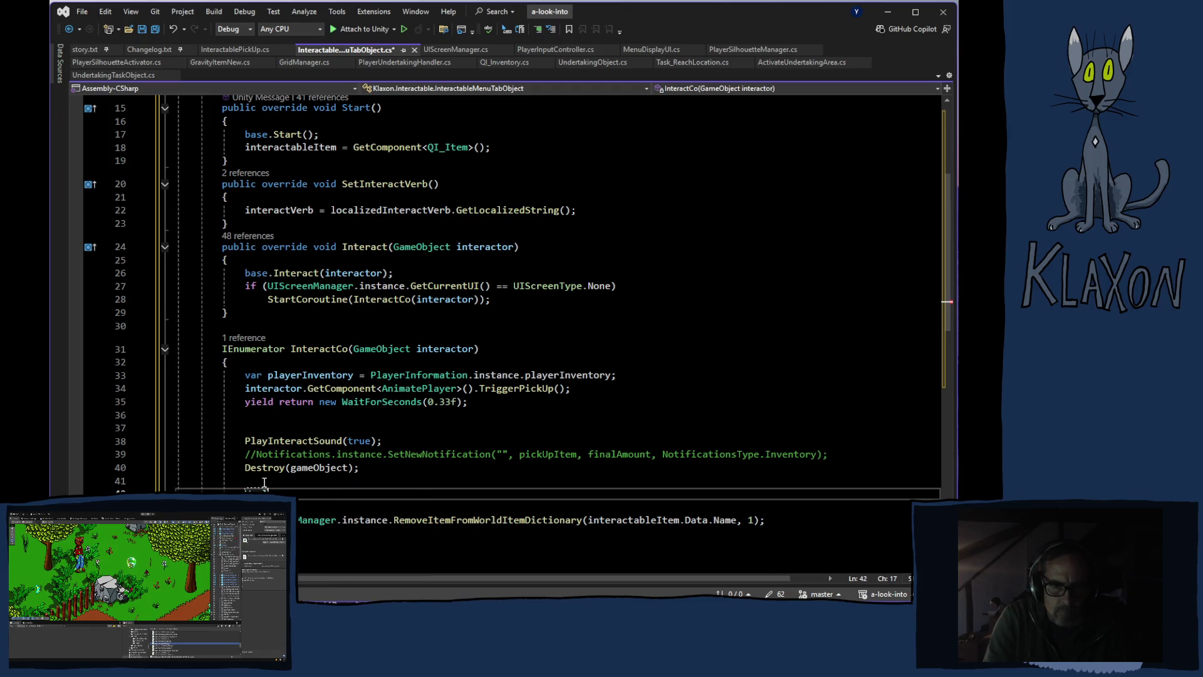
{"action": "key", "text": "BackSpace"}
{"action": "type", "text": "World"}
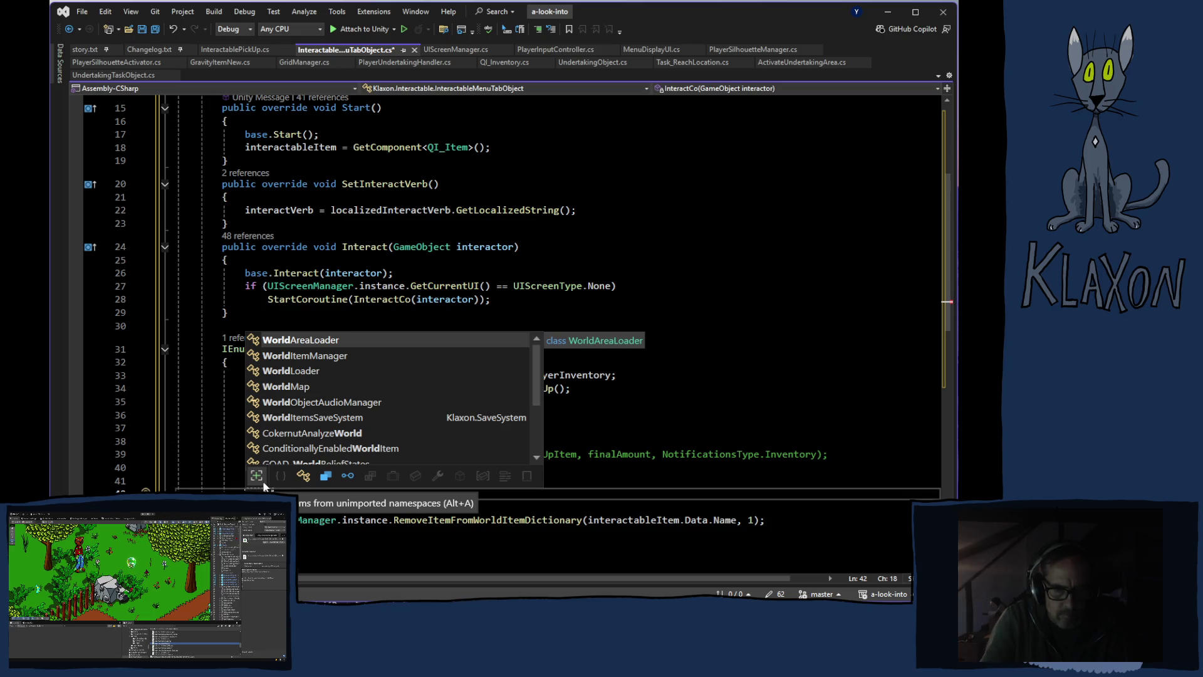
{"action": "scroll", "coordinate": [355, 425], "scroll_direction": "down", "scroll_amount": 1}
{"action": "double_click", "coordinate": [346, 419]}
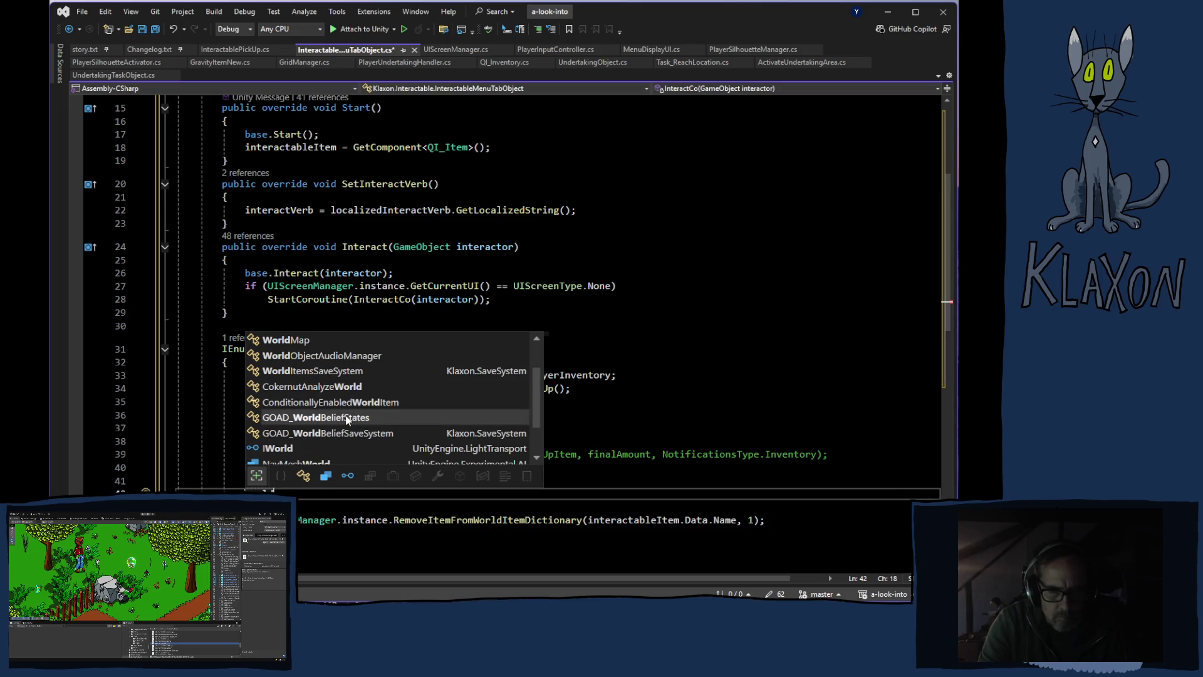
{"action": "type", "text": "."}
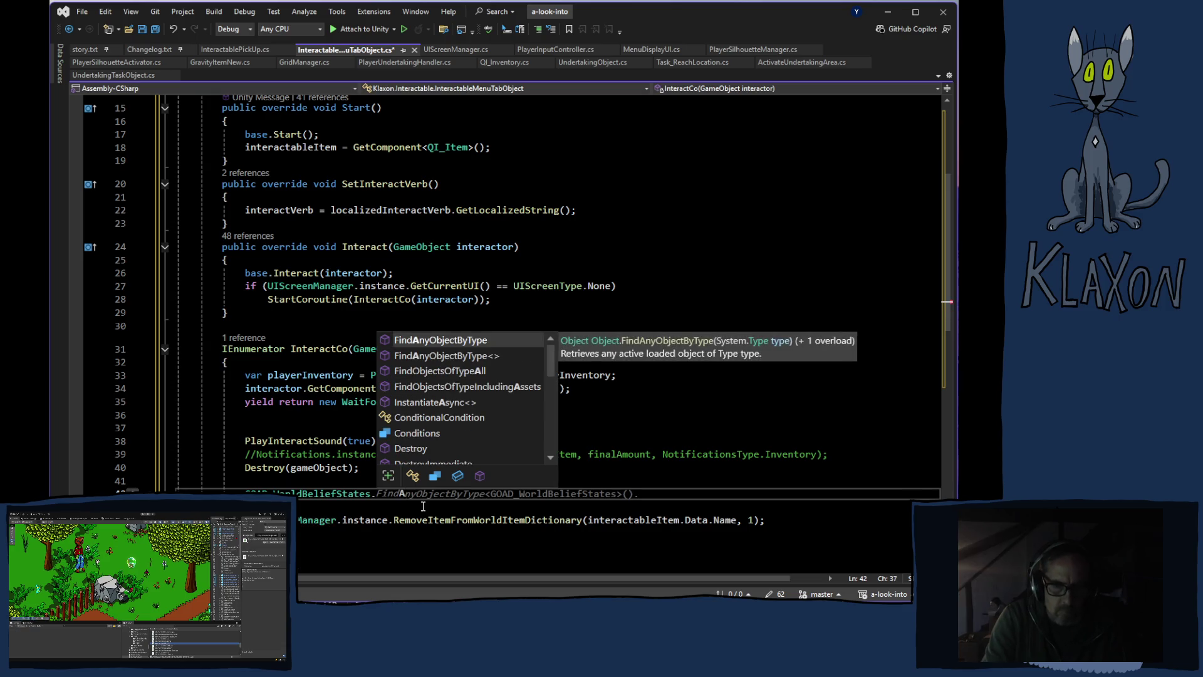
{"action": "type", "text": "ins"}
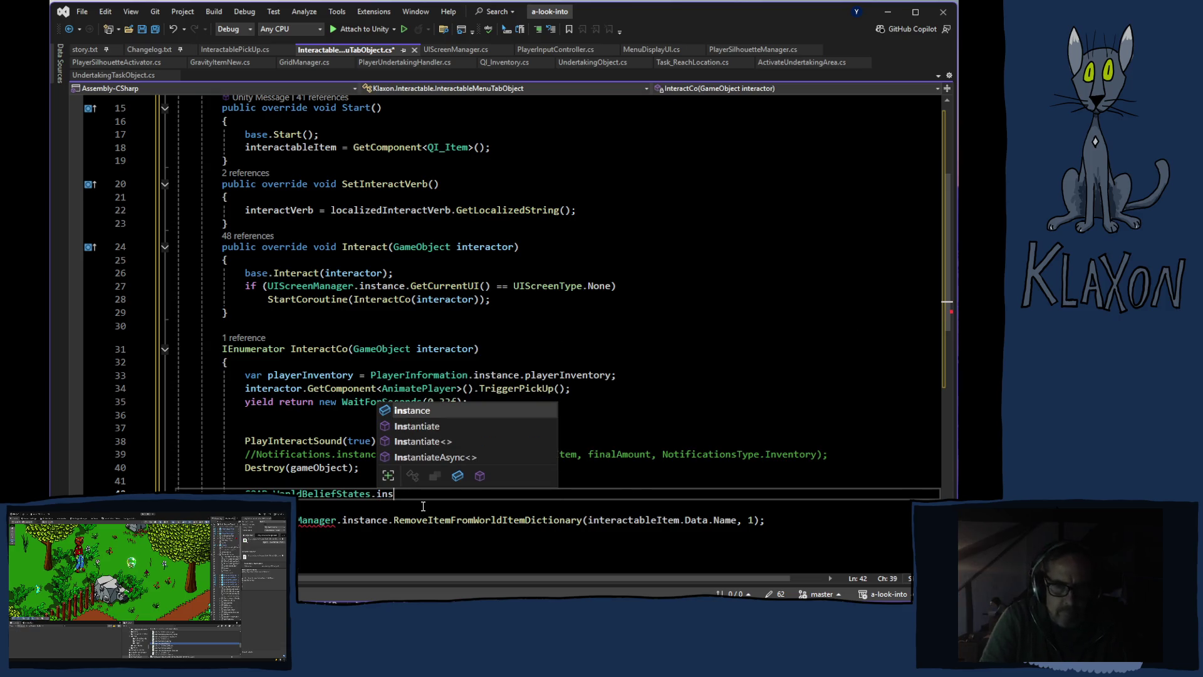
{"action": "key", "text": "Tab"}
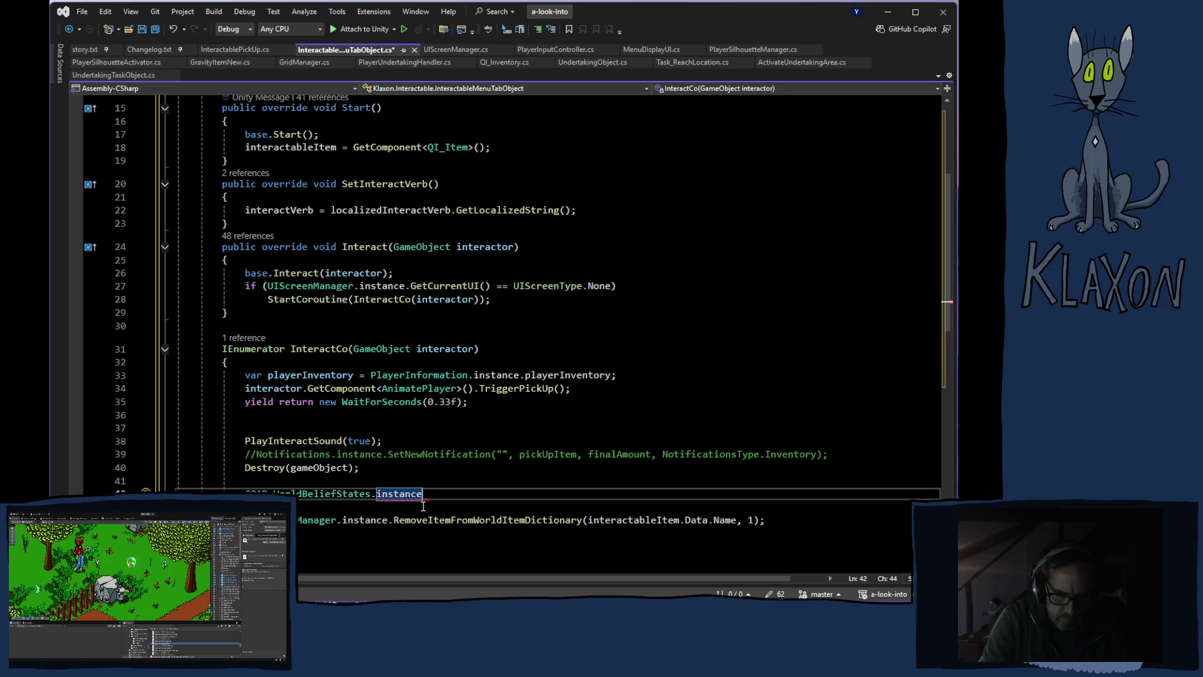
Replace the invalid .add call on line 42 with SetWorldState
{"action": "type", "text": ".add"}
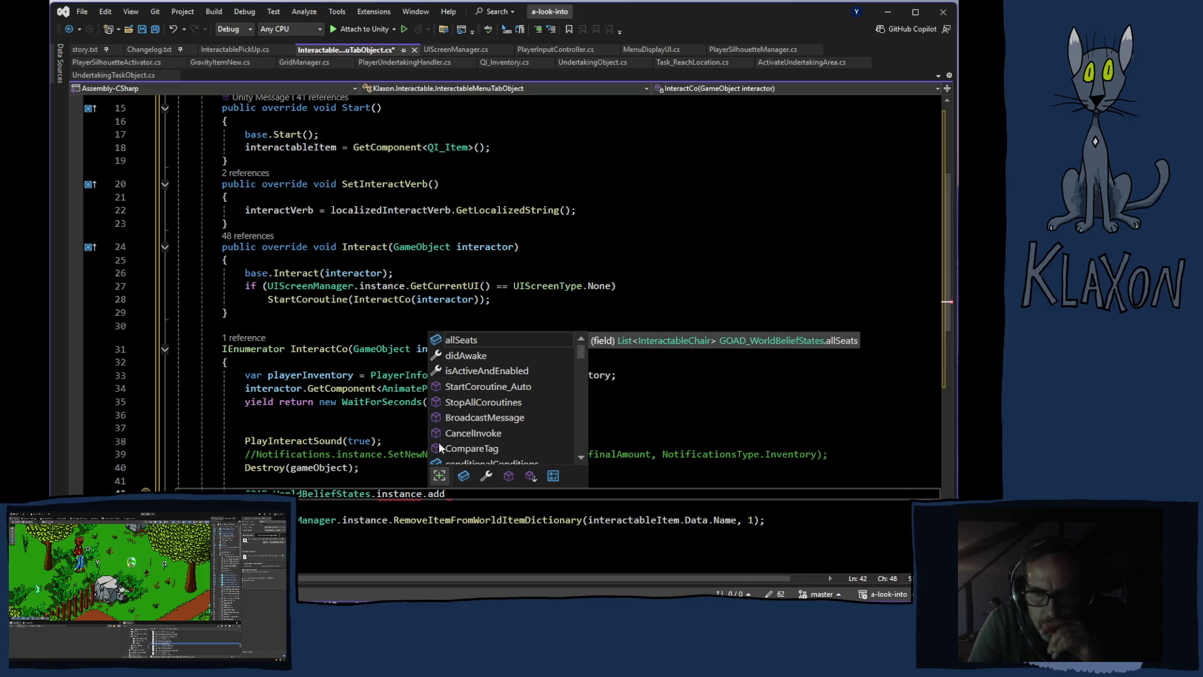
{"action": "scroll", "coordinate": [518, 375], "scroll_direction": "down", "scroll_amount": 2}
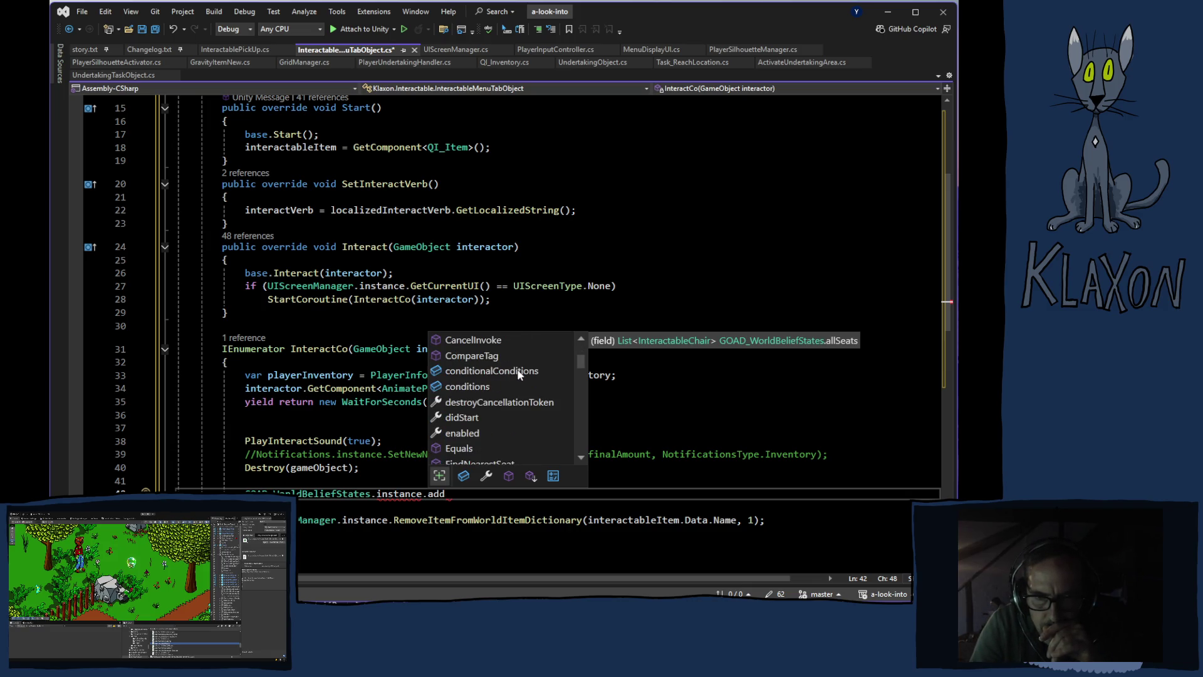
{"action": "scroll", "coordinate": [524, 386], "scroll_direction": "down", "scroll_amount": 2}
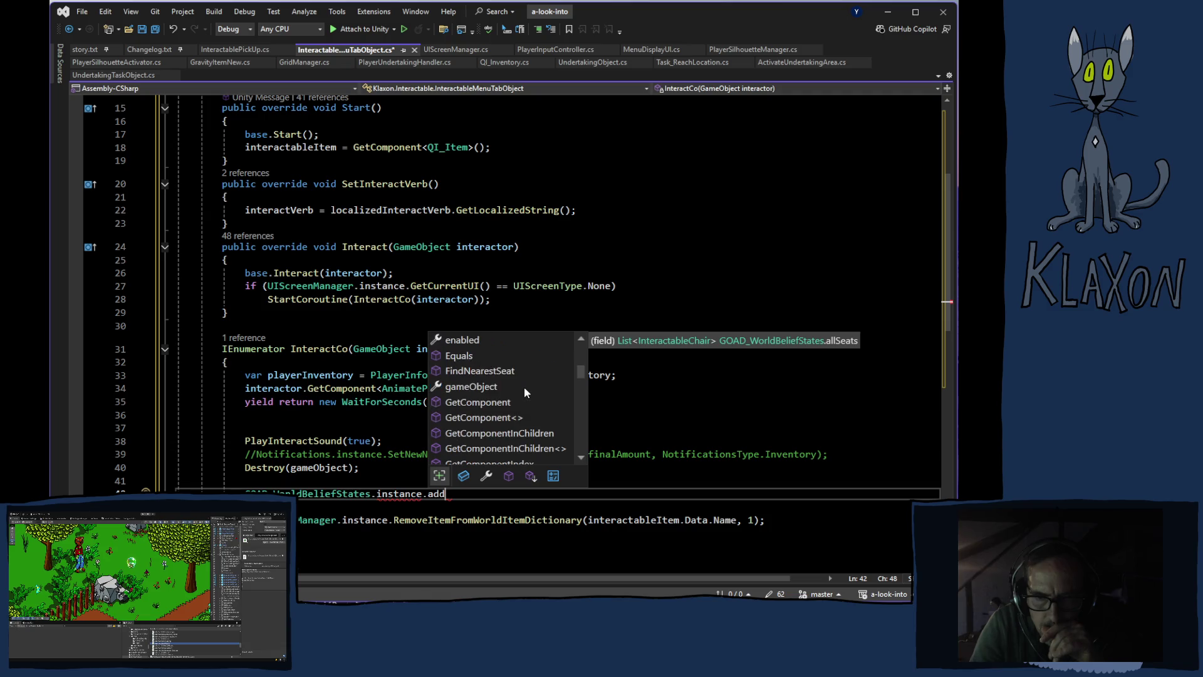
{"action": "scroll", "coordinate": [519, 387], "scroll_direction": "down", "scroll_amount": 6}
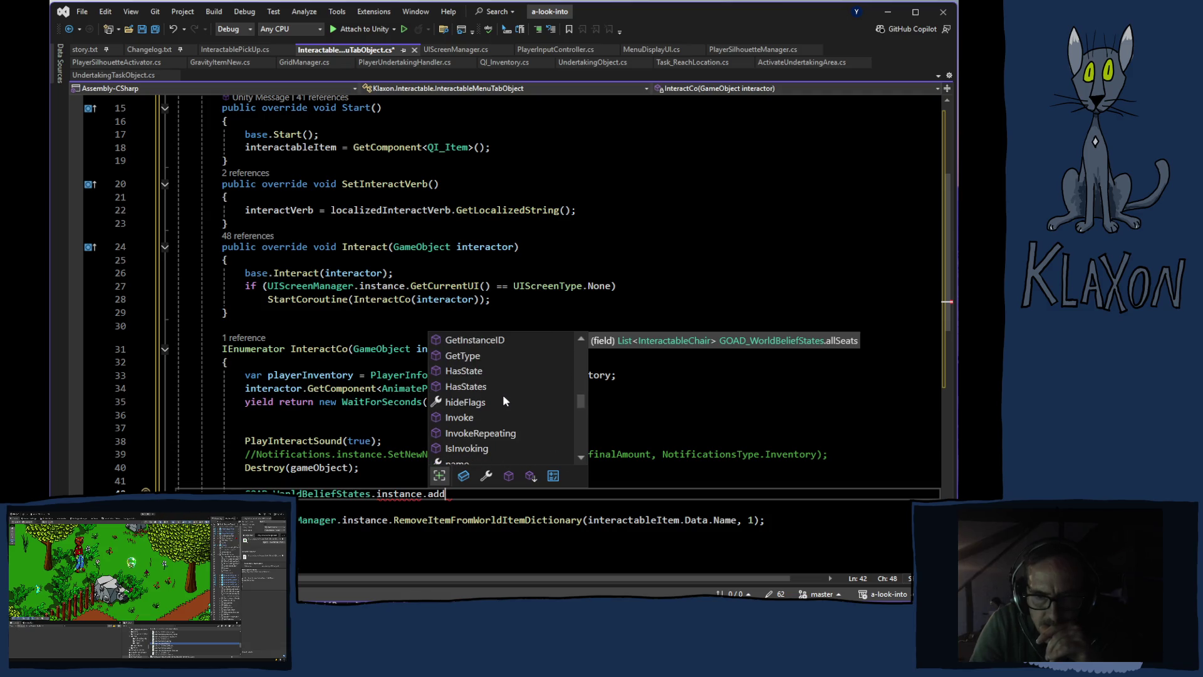
{"action": "scroll", "coordinate": [494, 401], "scroll_direction": "down", "scroll_amount": 2}
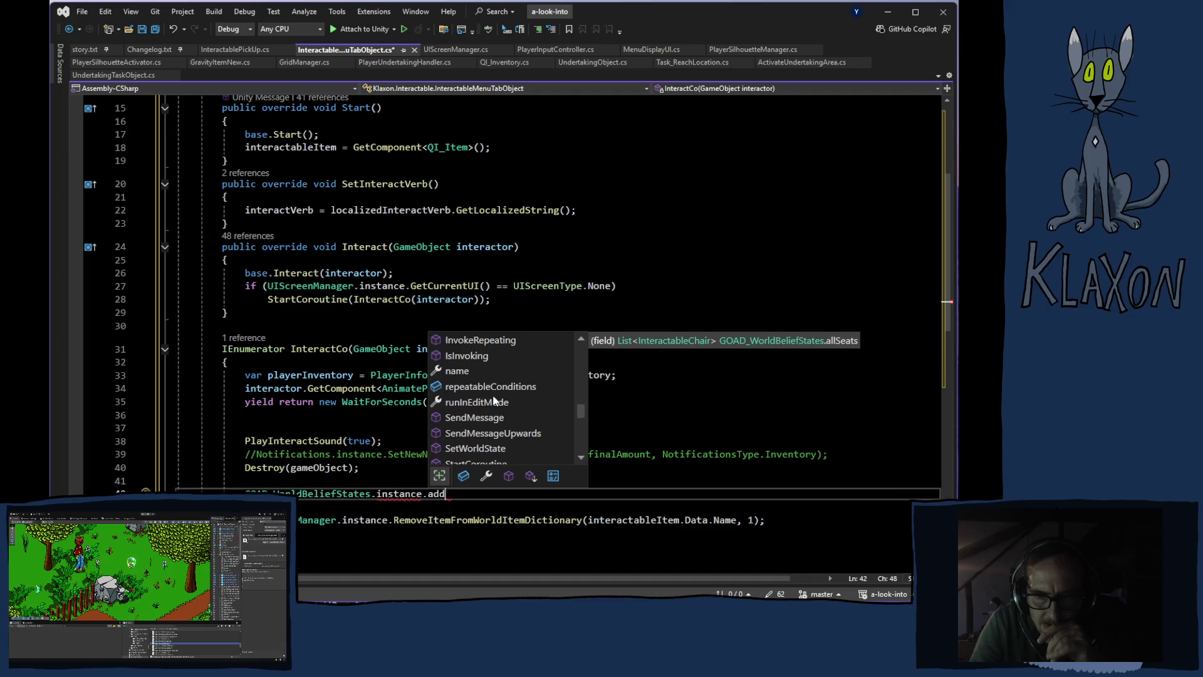
{"action": "scroll", "coordinate": [495, 401], "scroll_direction": "down", "scroll_amount": 1}
{"action": "scroll", "coordinate": [493, 400], "scroll_direction": "down", "scroll_amount": 3}
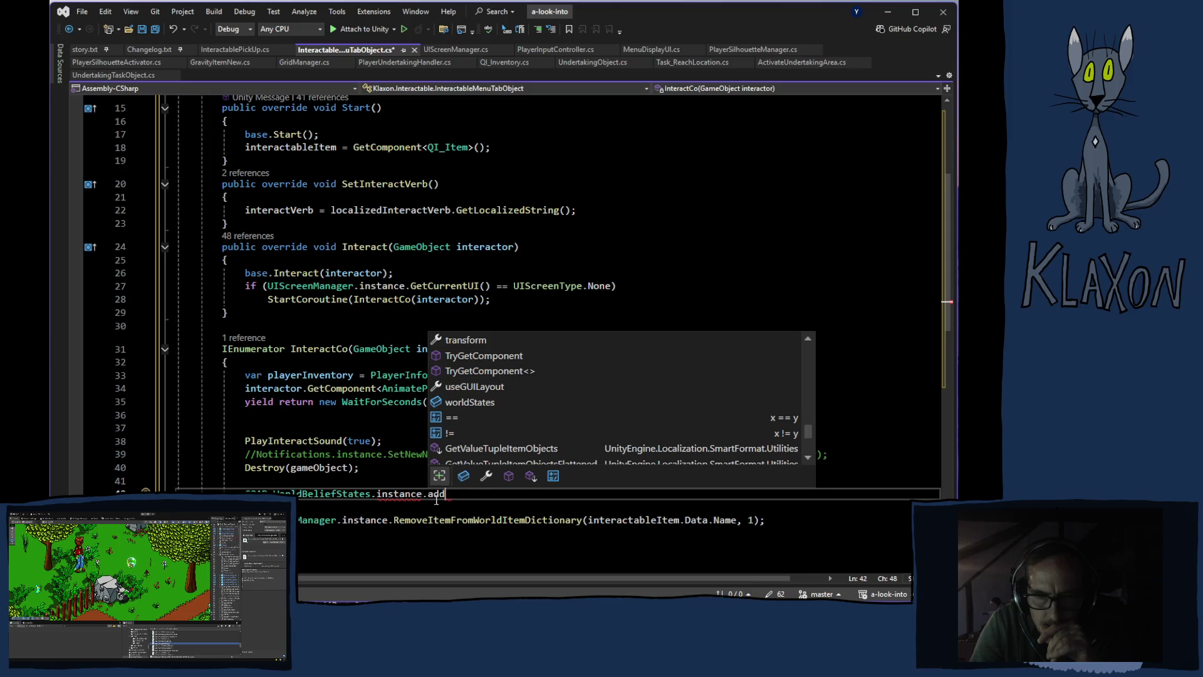
{"action": "left_click_drag", "start_coordinate": [445, 494], "coordinate": [426, 496]}
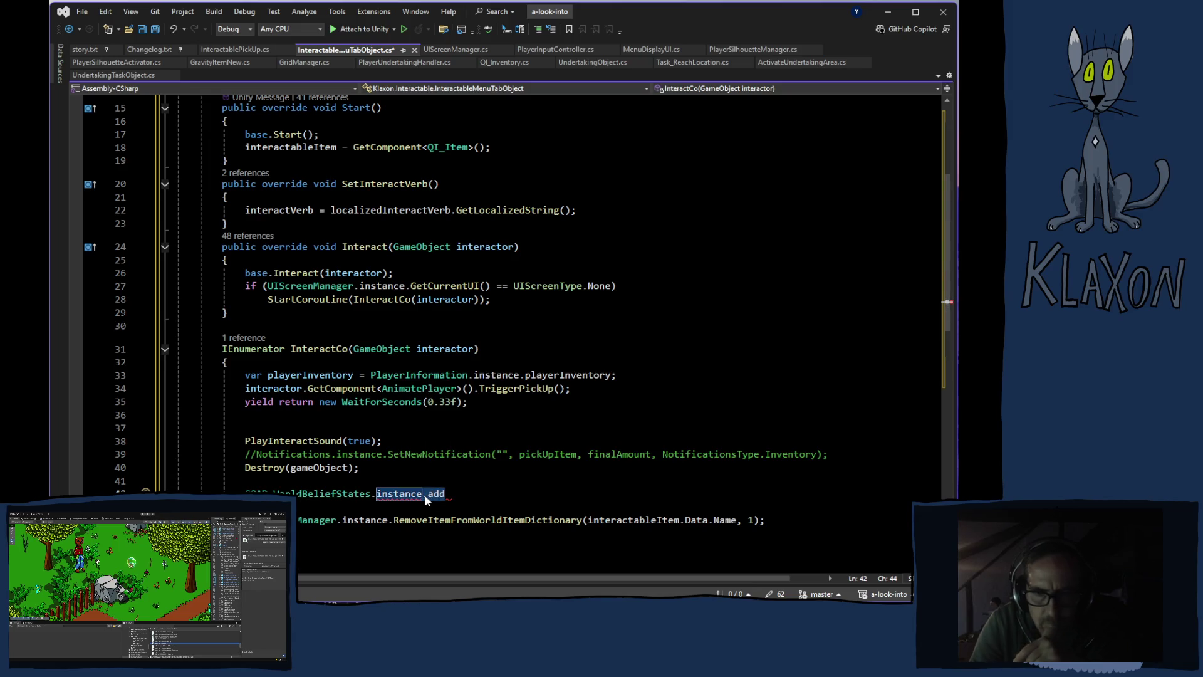
{"action": "type", "text": "."}
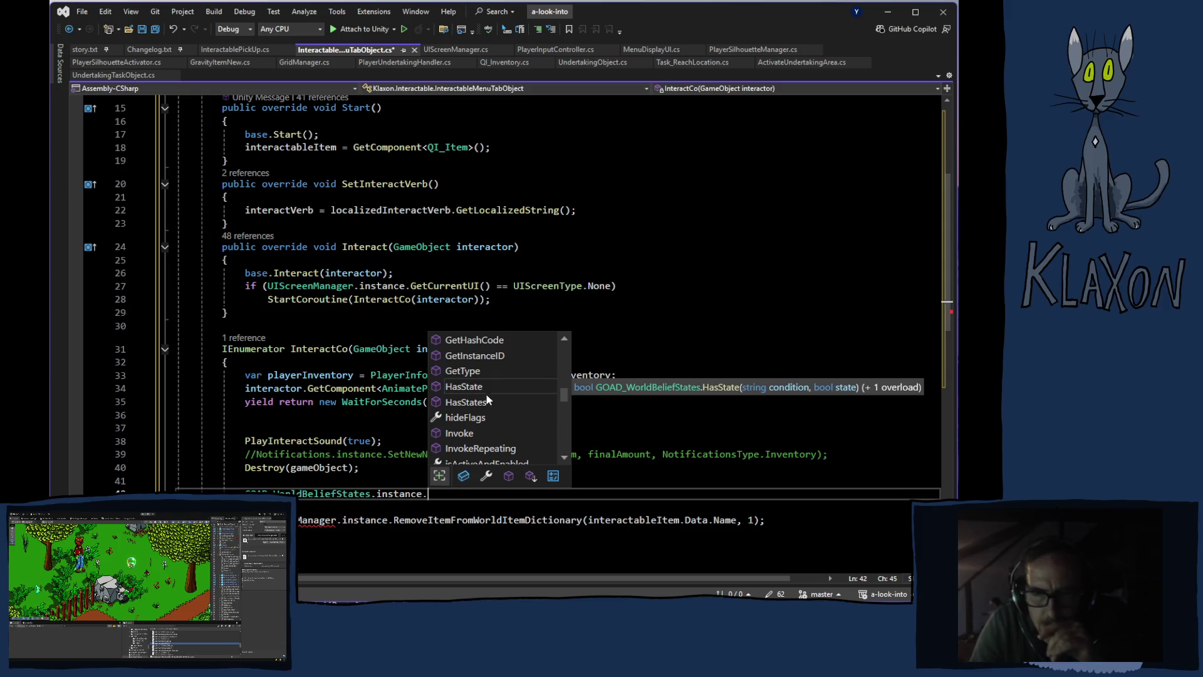
{"action": "scroll", "coordinate": [491, 398], "scroll_direction": "up", "scroll_amount": 5}
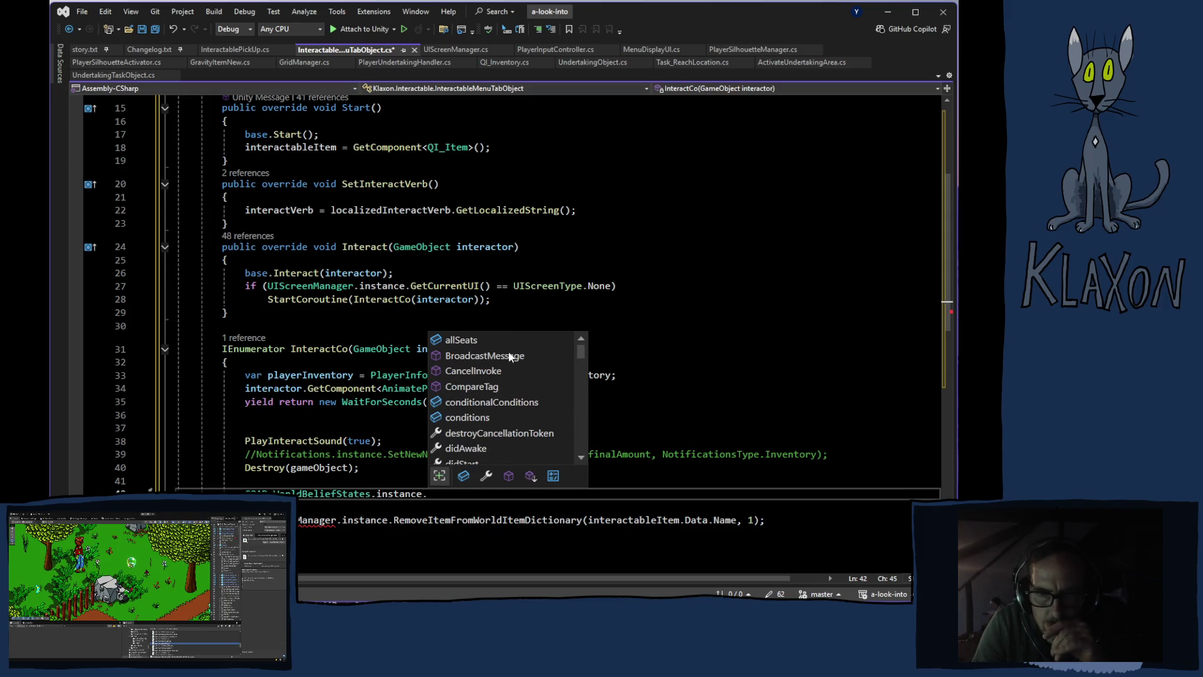
{"action": "scroll", "coordinate": [483, 384], "scroll_direction": "down", "scroll_amount": 2}
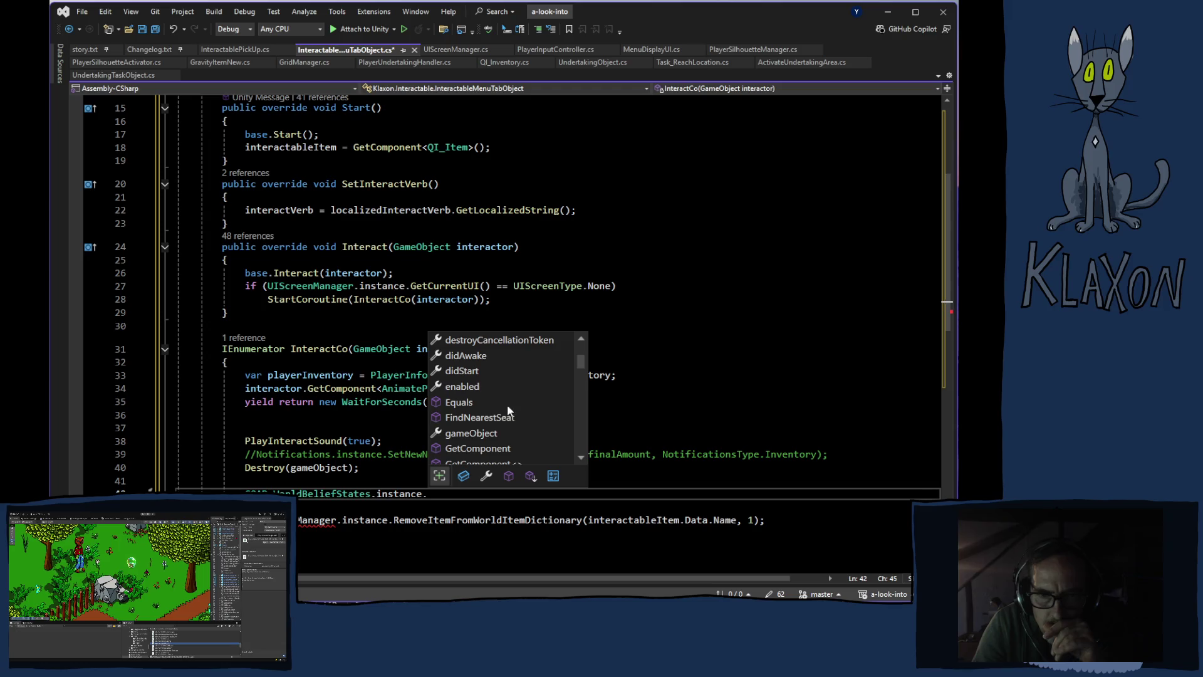
{"action": "scroll", "coordinate": [507, 411], "scroll_direction": "down", "scroll_amount": 3}
{"action": "scroll", "coordinate": [489, 414], "scroll_direction": "down", "scroll_amount": 4}
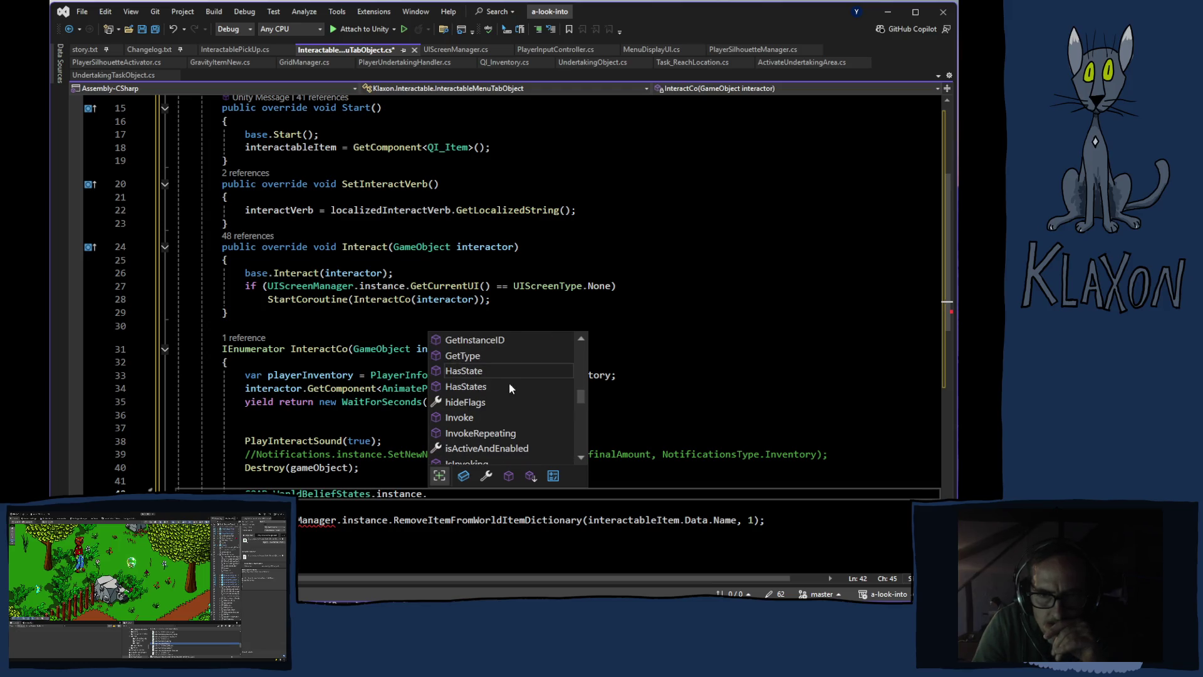
{"action": "scroll", "coordinate": [486, 392], "scroll_direction": "down", "scroll_amount": 1}
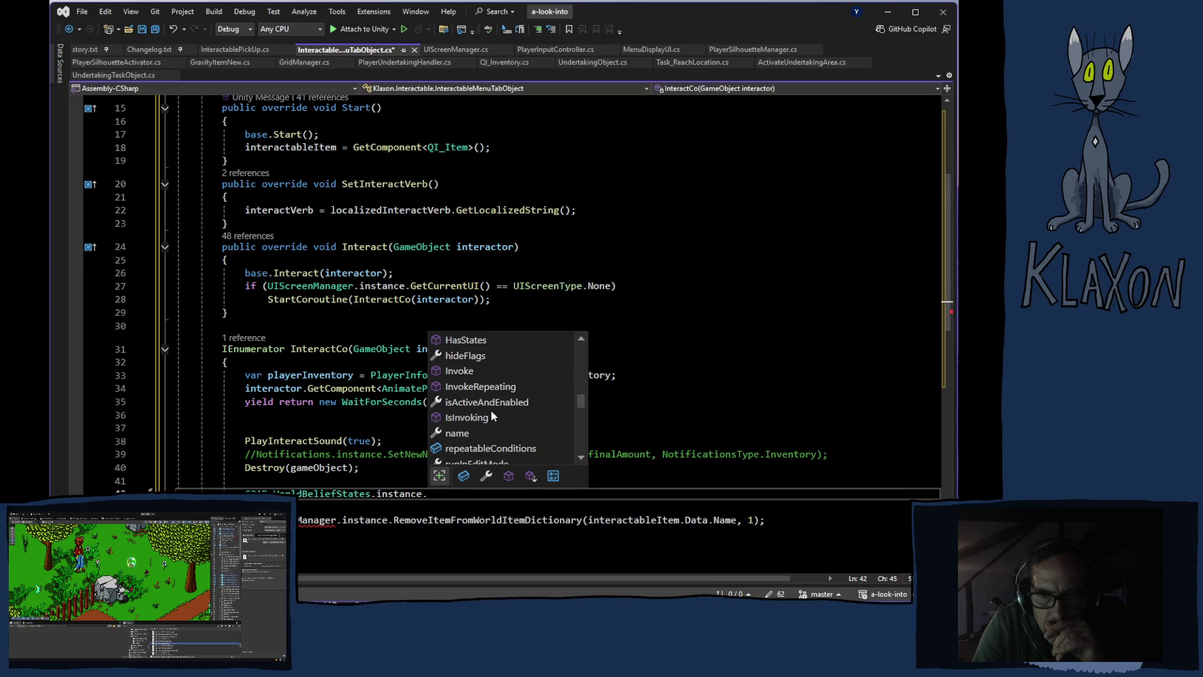
{"action": "scroll", "coordinate": [492, 415], "scroll_direction": "down", "scroll_amount": 1}
{"action": "scroll", "coordinate": [501, 411], "scroll_direction": "down", "scroll_amount": 1}
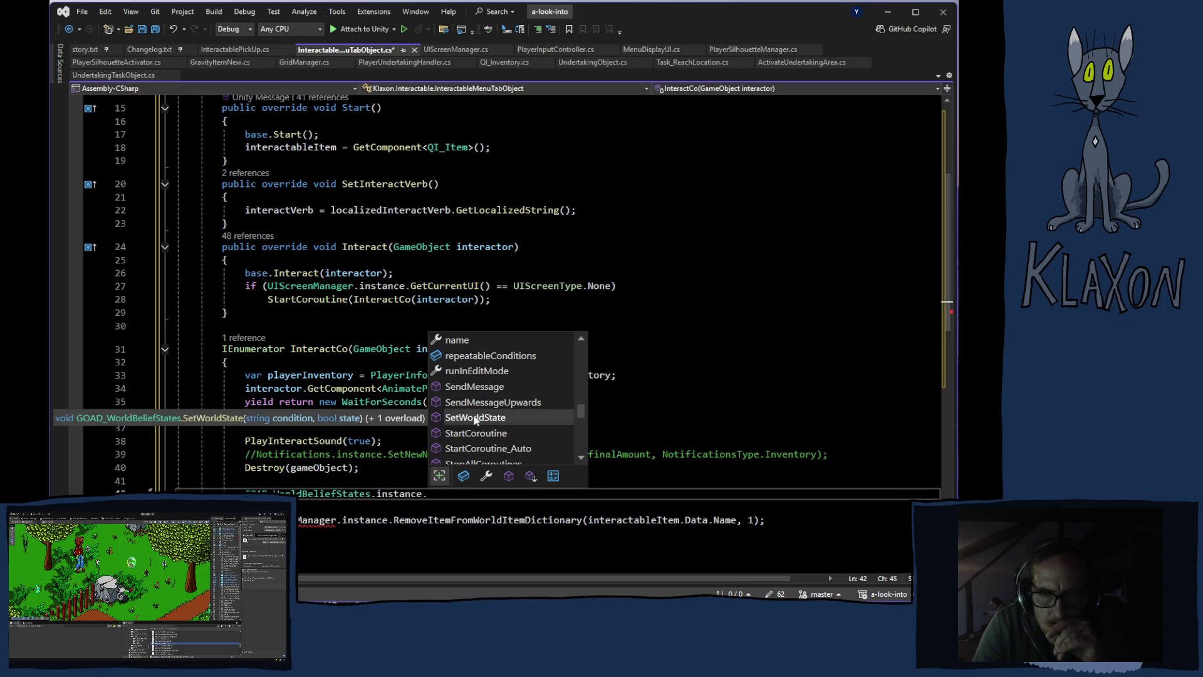
{"action": "double_click", "coordinate": [475, 418]}
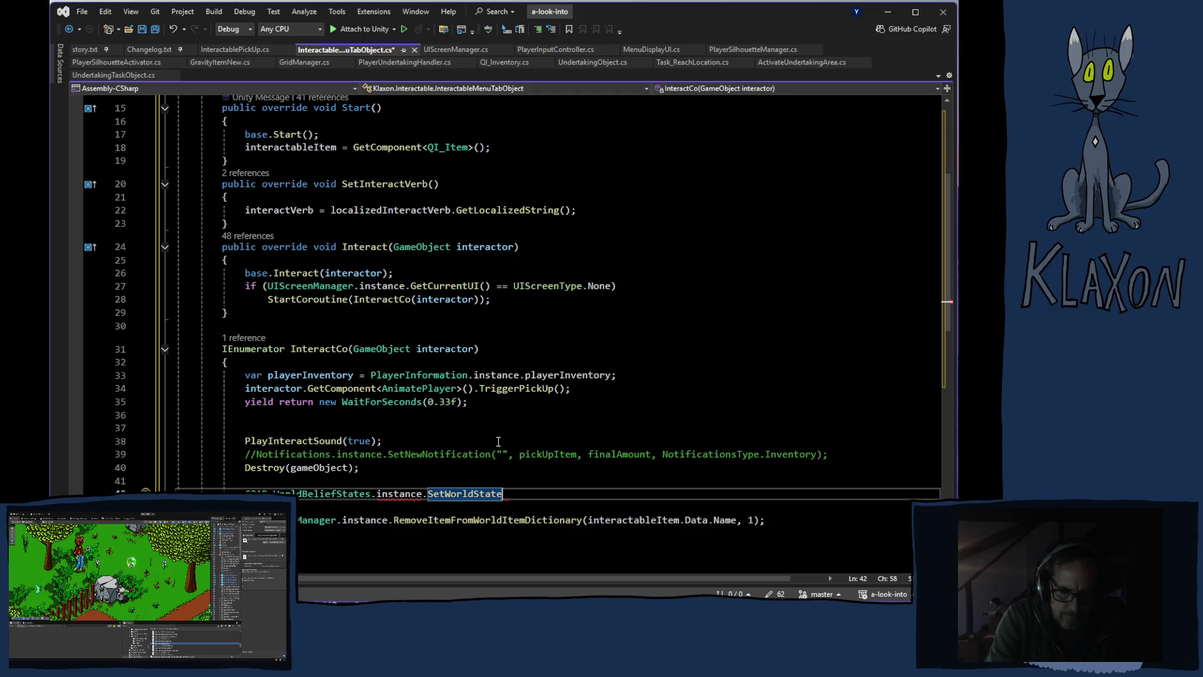
Pass conditionToActivate as the argument of SetWorldState on line 42
{"action": "type", "text": "("}
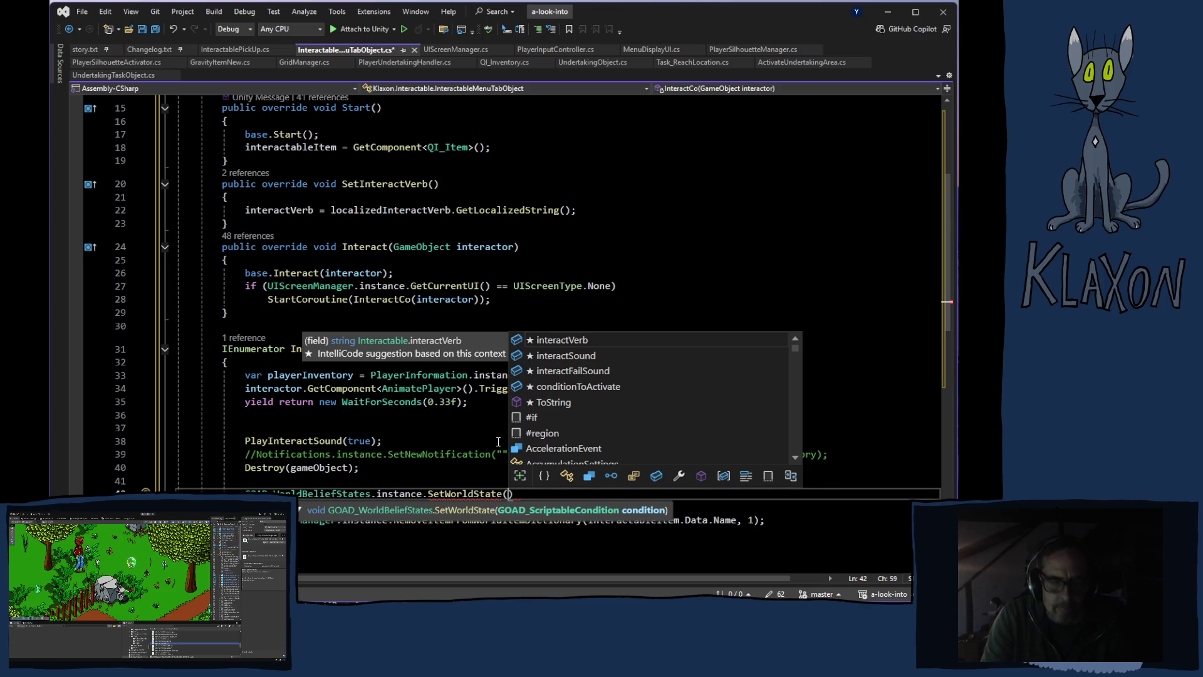
{"action": "scroll", "coordinate": [500, 383], "scroll_direction": "up", "scroll_amount": 3}
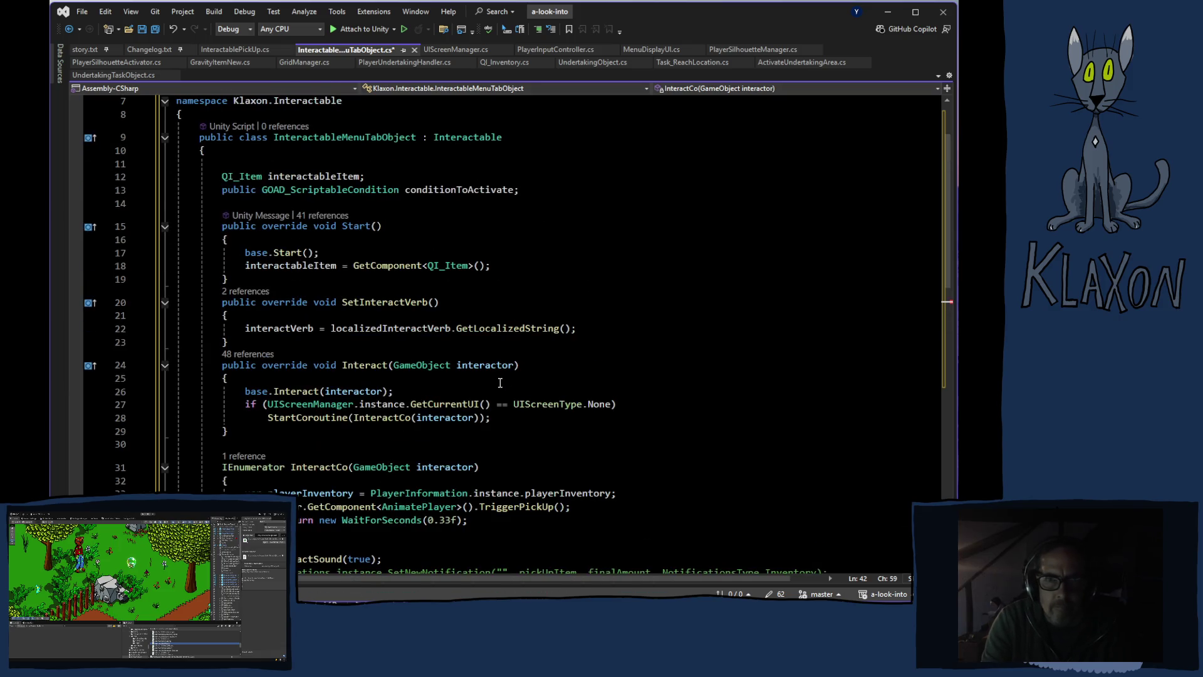
{"action": "type", "text": "ce.SetWorldState("}
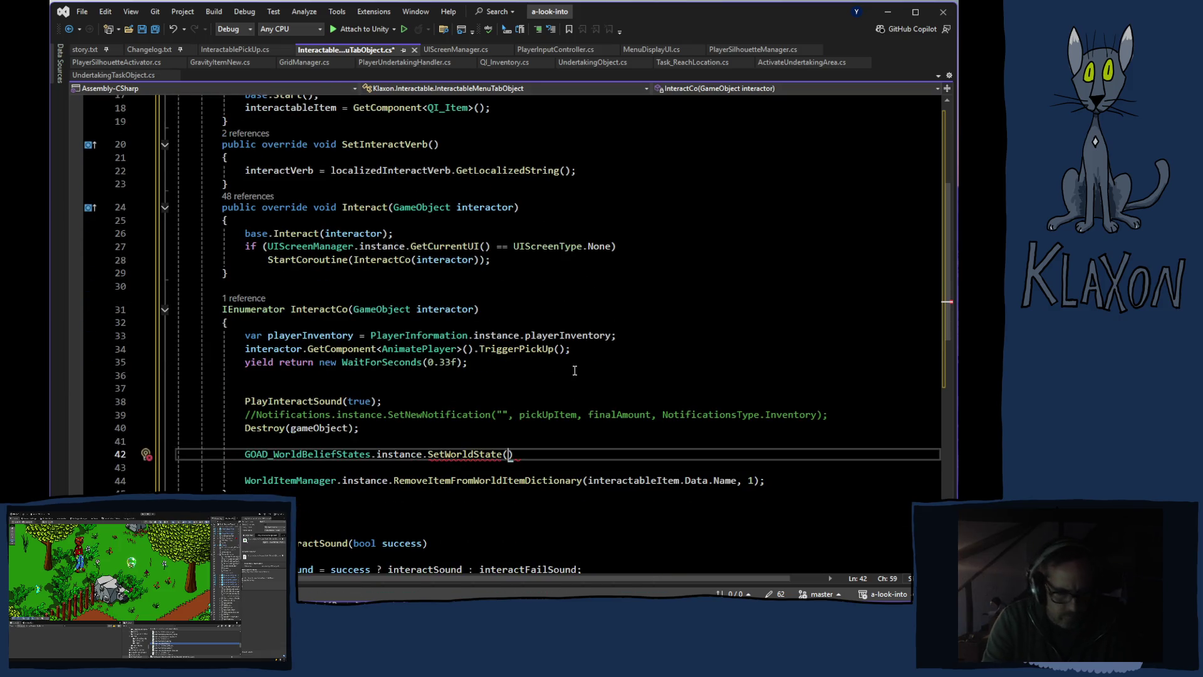
{"action": "type", "text": "on"}
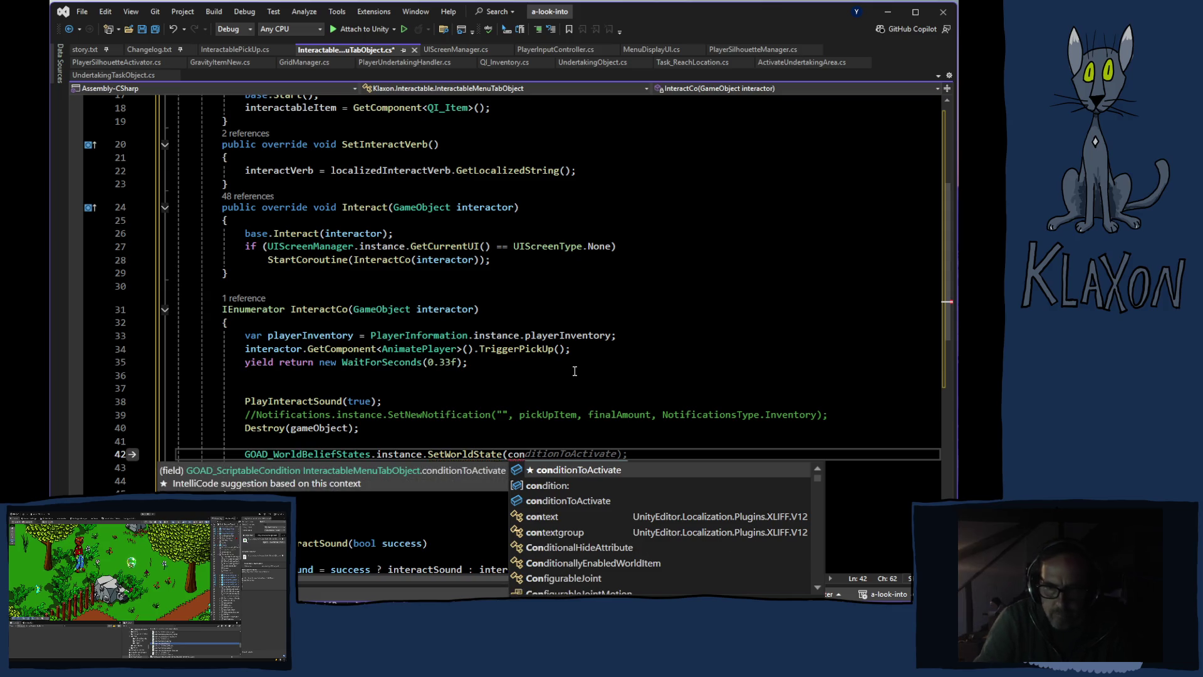
{"action": "key", "text": "Tab"}
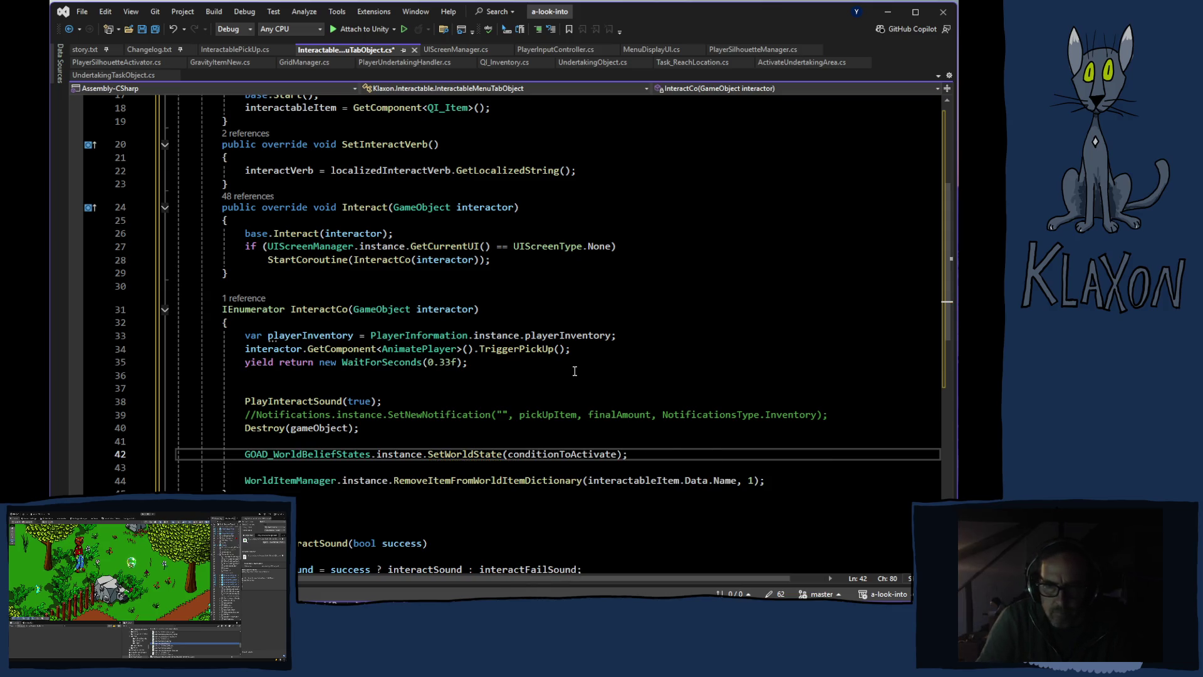
{"action": "mouse_move", "coordinate": [452, 452]}
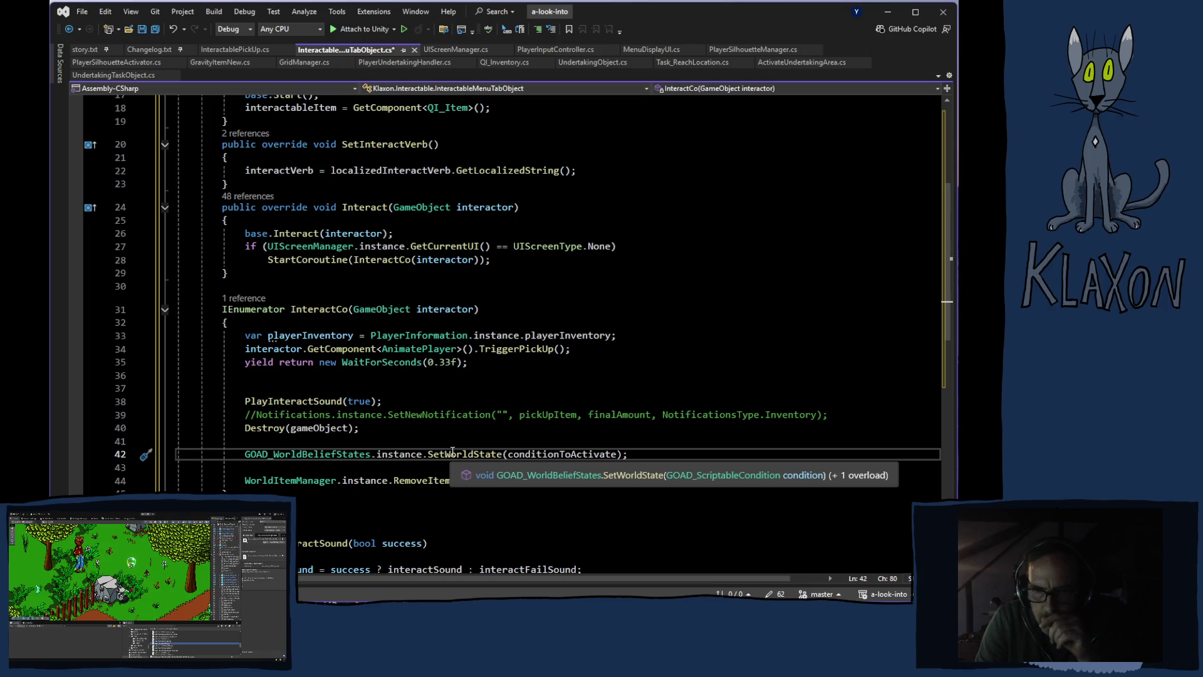
{"action": "mouse_move", "coordinate": [531, 458]}
{"action": "mouse_move", "coordinate": [372, 479]}
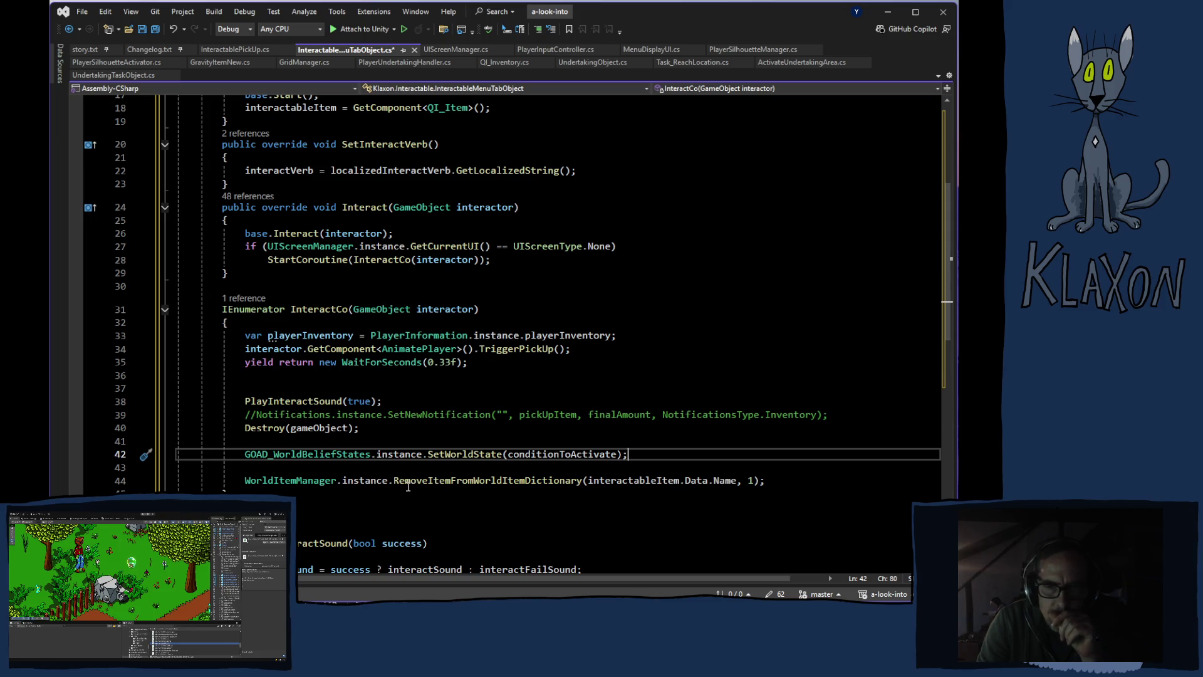
{"action": "mouse_move", "coordinate": [408, 483]}
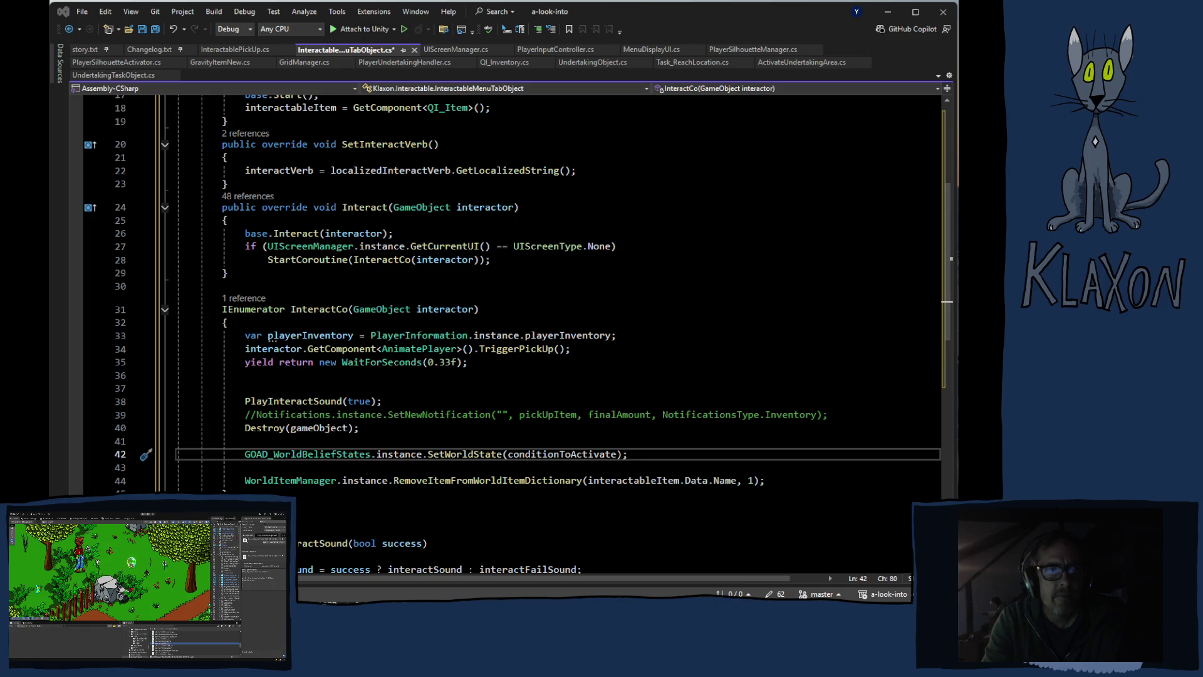
Save InteractableMenuTabObject.cs with Ctrl+S after reviewing the new line
{"action": "left_click", "coordinate": [740, 9]}
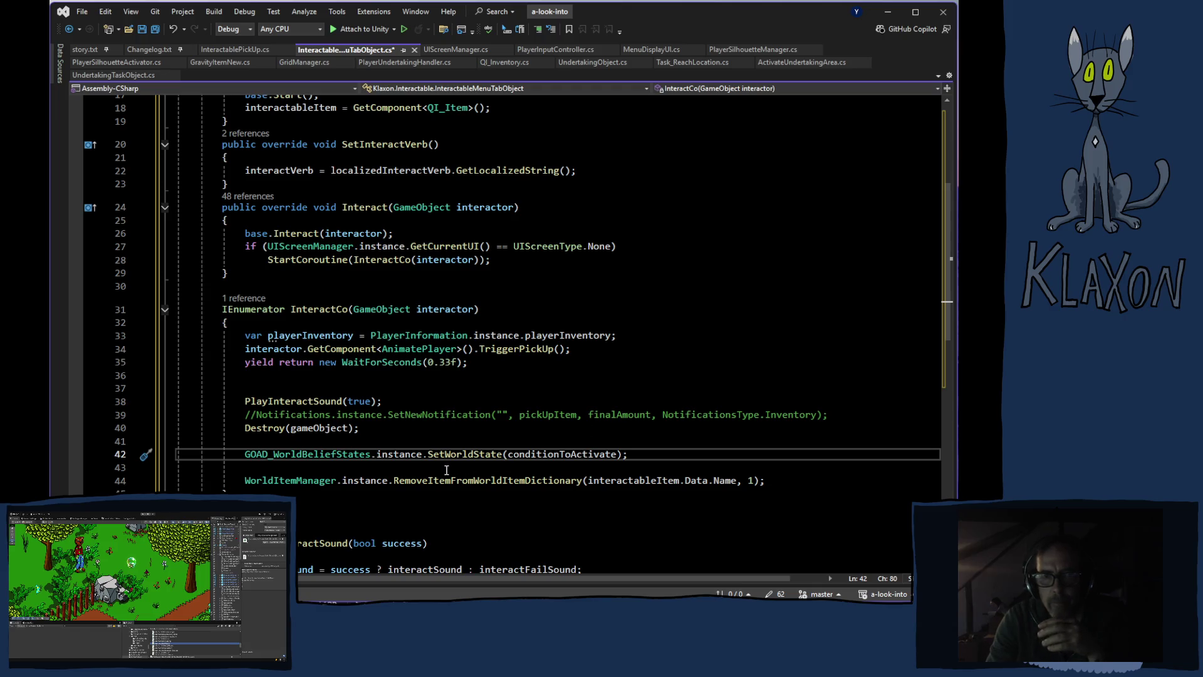
{"action": "mouse_move", "coordinate": [413, 480]}
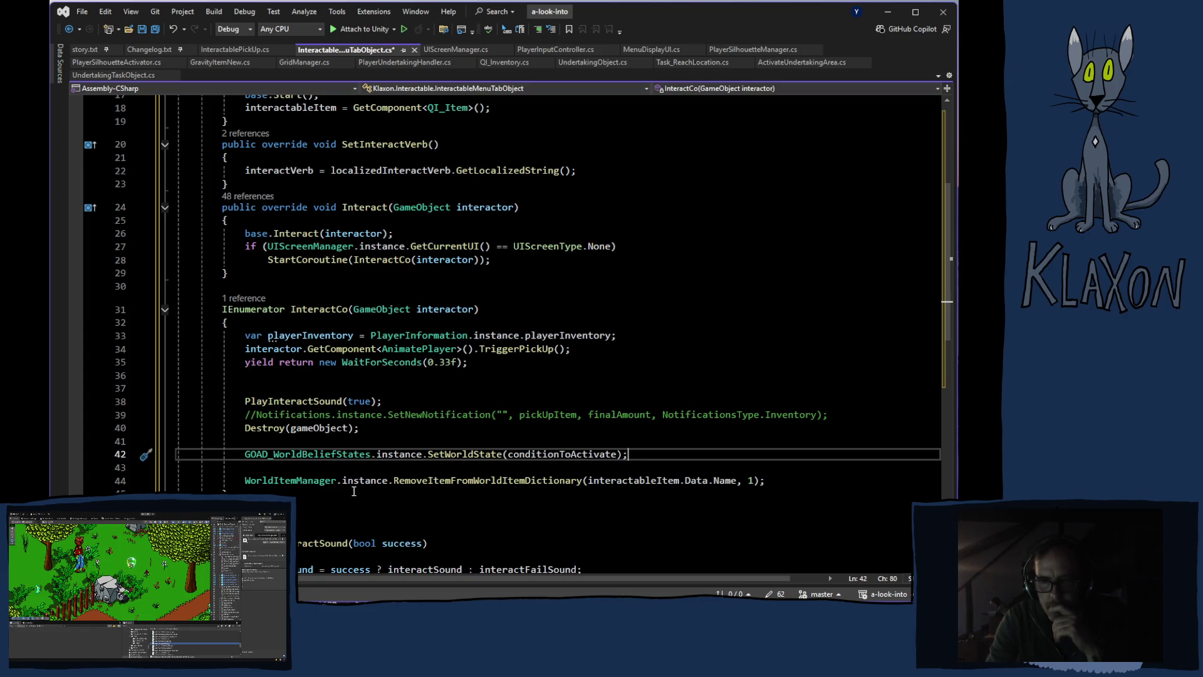
{"action": "mouse_move", "coordinate": [353, 485]}
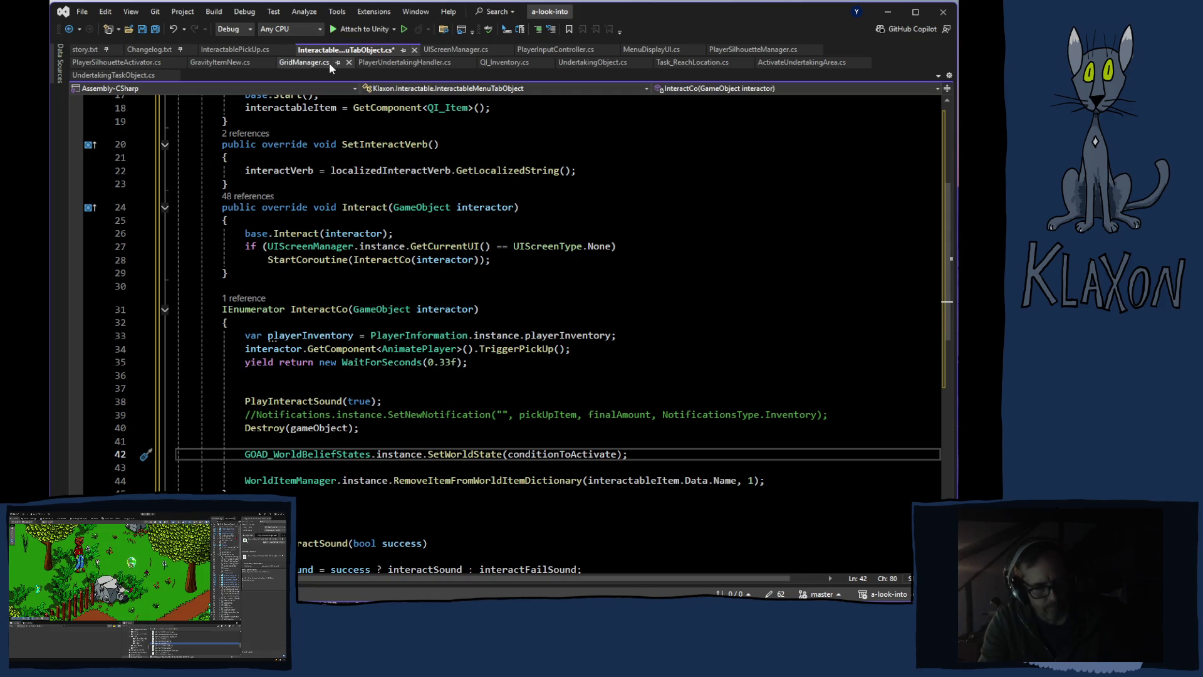
{"action": "key", "text": "ctrl+s"}
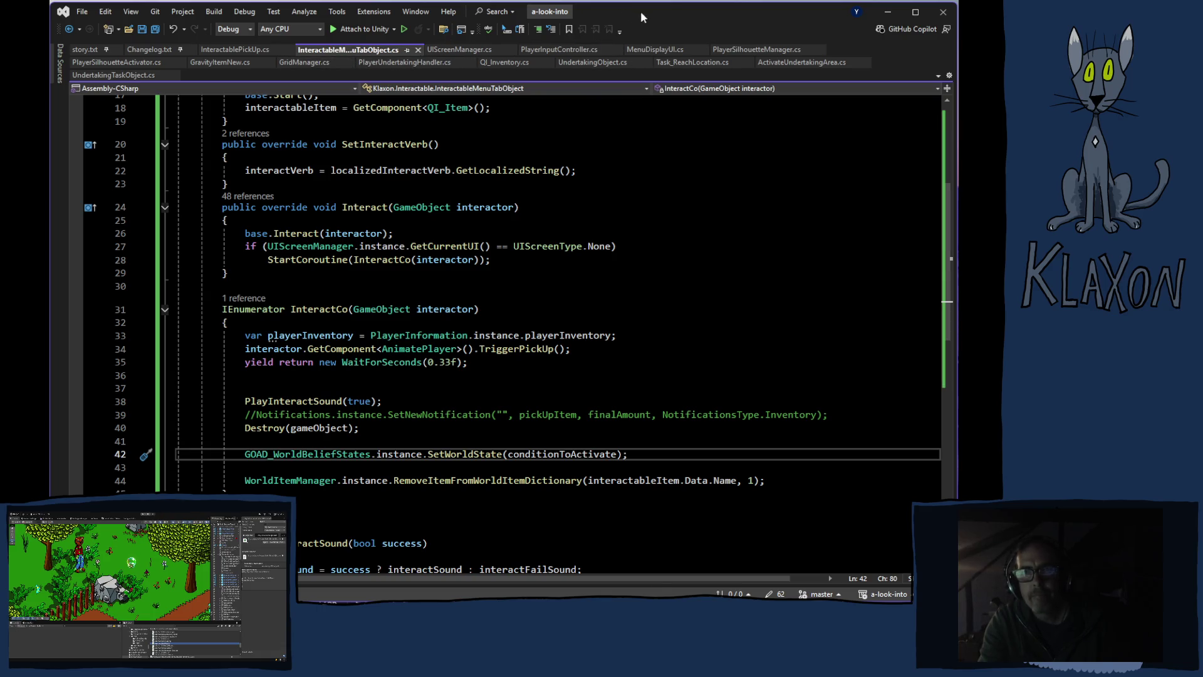
Switch from Visual Studio back to the Unity editor
{"action": "key", "text": "alt+Tab"}
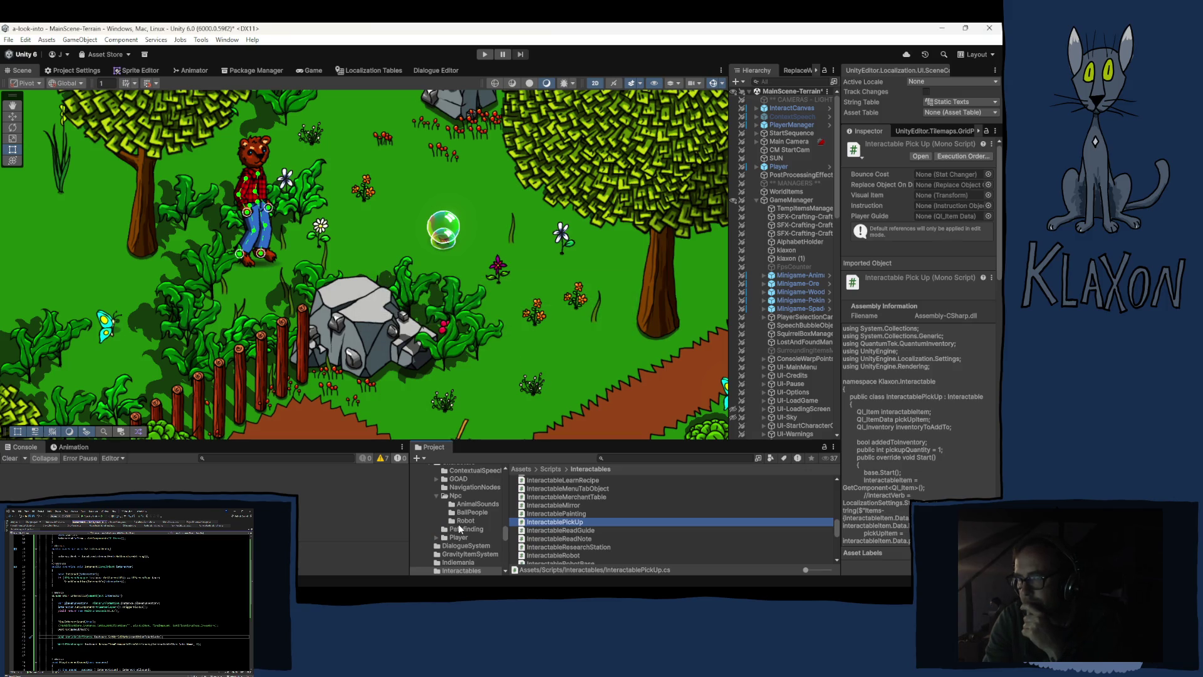
Drag the MapObject prefab from Prefabs > Items into the scene beside the dirt path
{"action": "scroll", "coordinate": [459, 528], "scroll_direction": "down", "scroll_amount": 5}
{"action": "scroll", "coordinate": [459, 528], "scroll_direction": "up", "scroll_amount": 3}
{"action": "scroll", "coordinate": [458, 527], "scroll_direction": "up", "scroll_amount": 2}
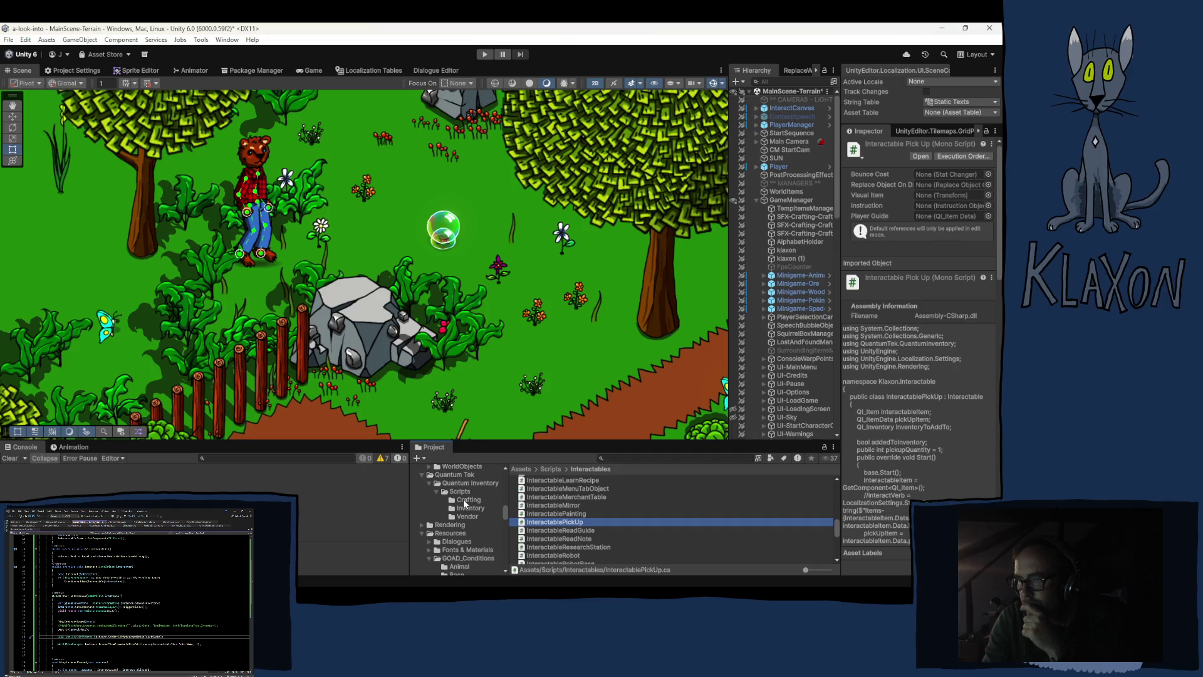
{"action": "scroll", "coordinate": [480, 518], "scroll_direction": "down", "scroll_amount": 5}
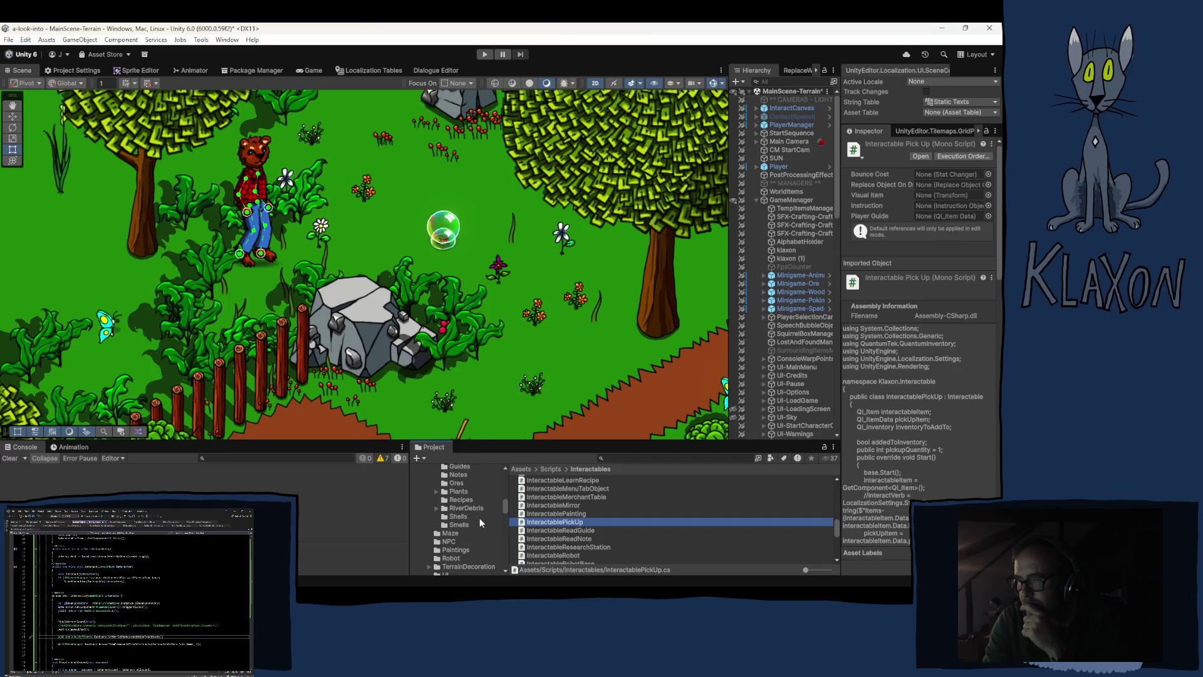
{"action": "scroll", "coordinate": [478, 518], "scroll_direction": "up", "scroll_amount": 3}
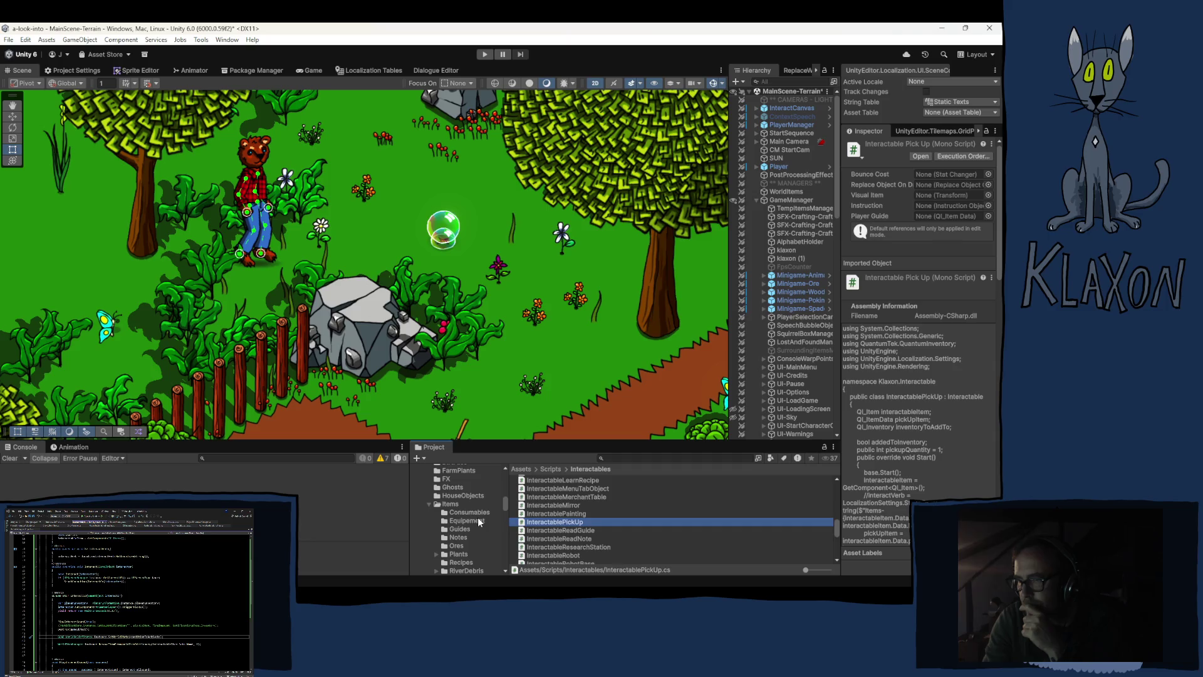
{"action": "scroll", "coordinate": [476, 517], "scroll_direction": "down", "scroll_amount": 2}
{"action": "left_click", "coordinate": [450, 473]}
{"action": "scroll", "coordinate": [570, 538], "scroll_direction": "up", "scroll_amount": 6}
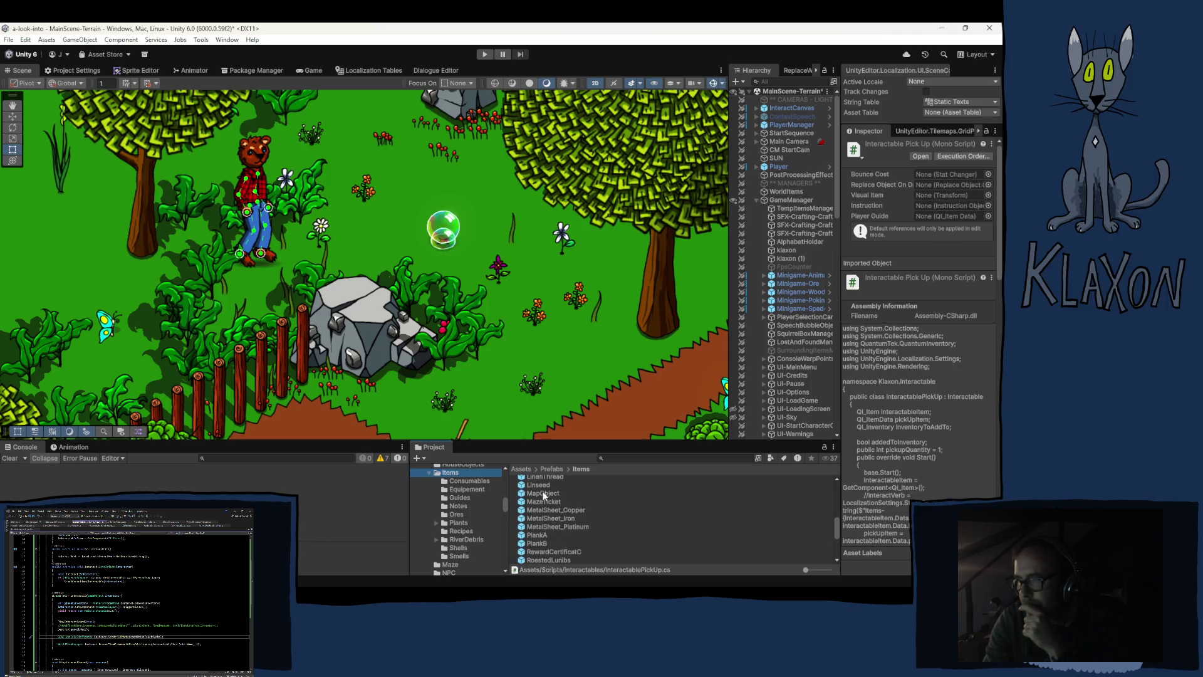
{"action": "left_click_drag", "start_coordinate": [539, 493], "coordinate": [571, 398]}
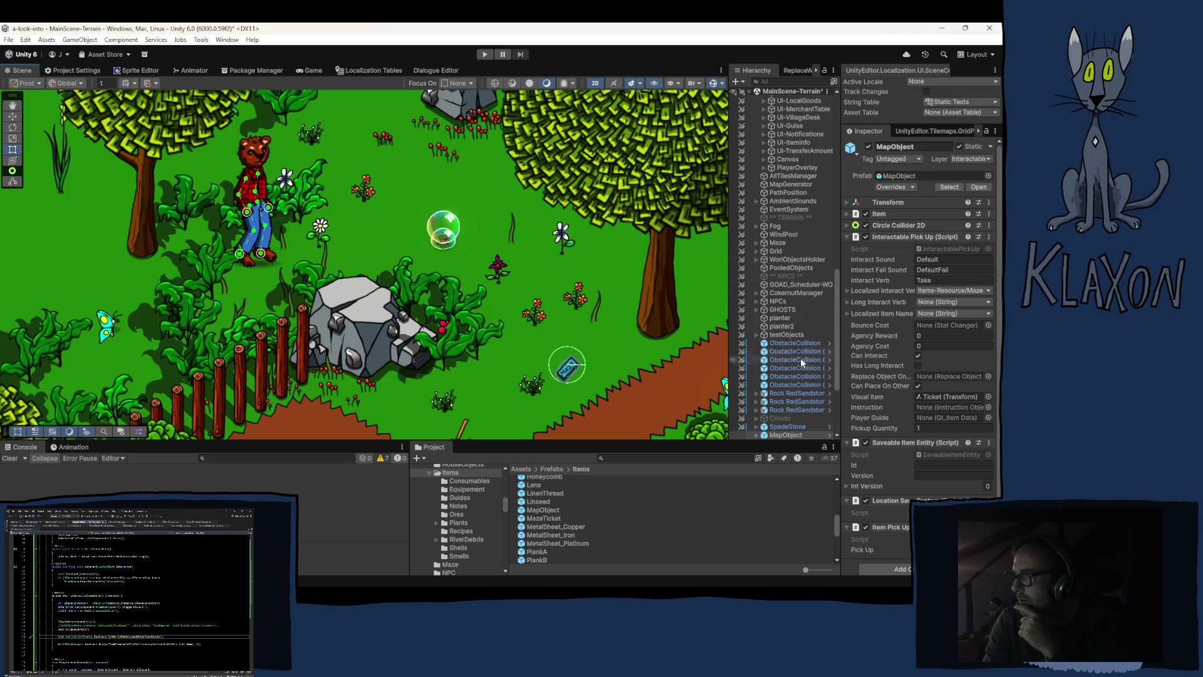
In Prefab Mode, set the Ticket child's sprite to MapIcon and check the root's circle collider
{"action": "left_click", "coordinate": [829, 435]}
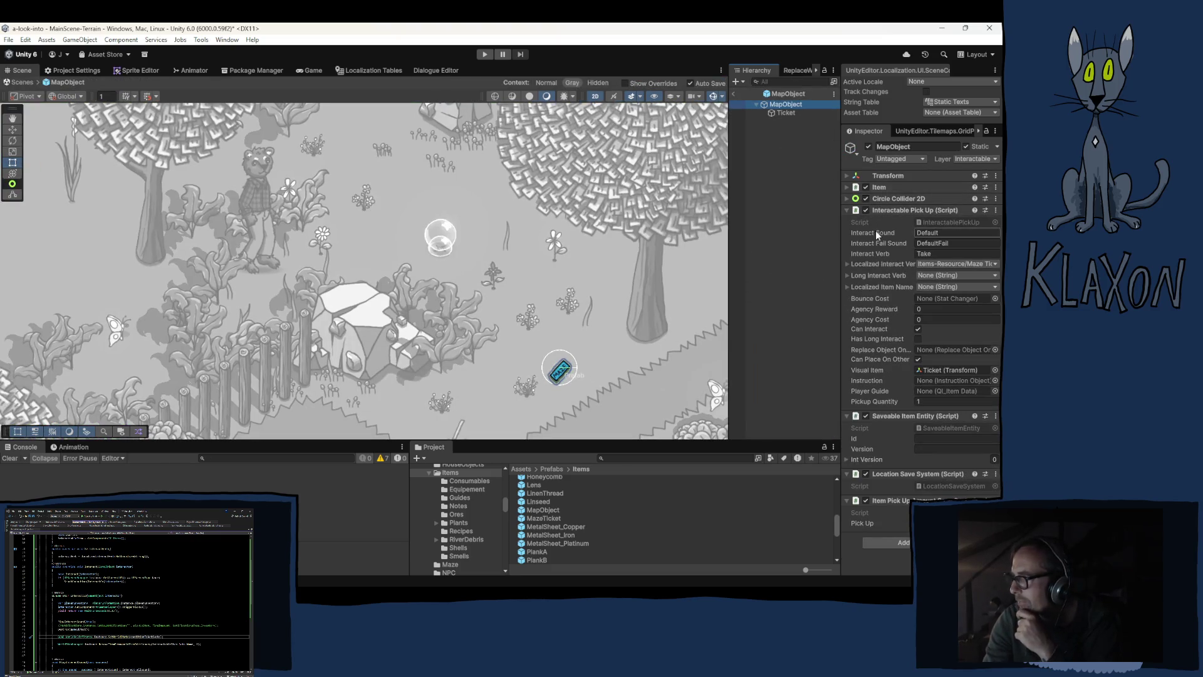
{"action": "left_click", "coordinate": [784, 113]}
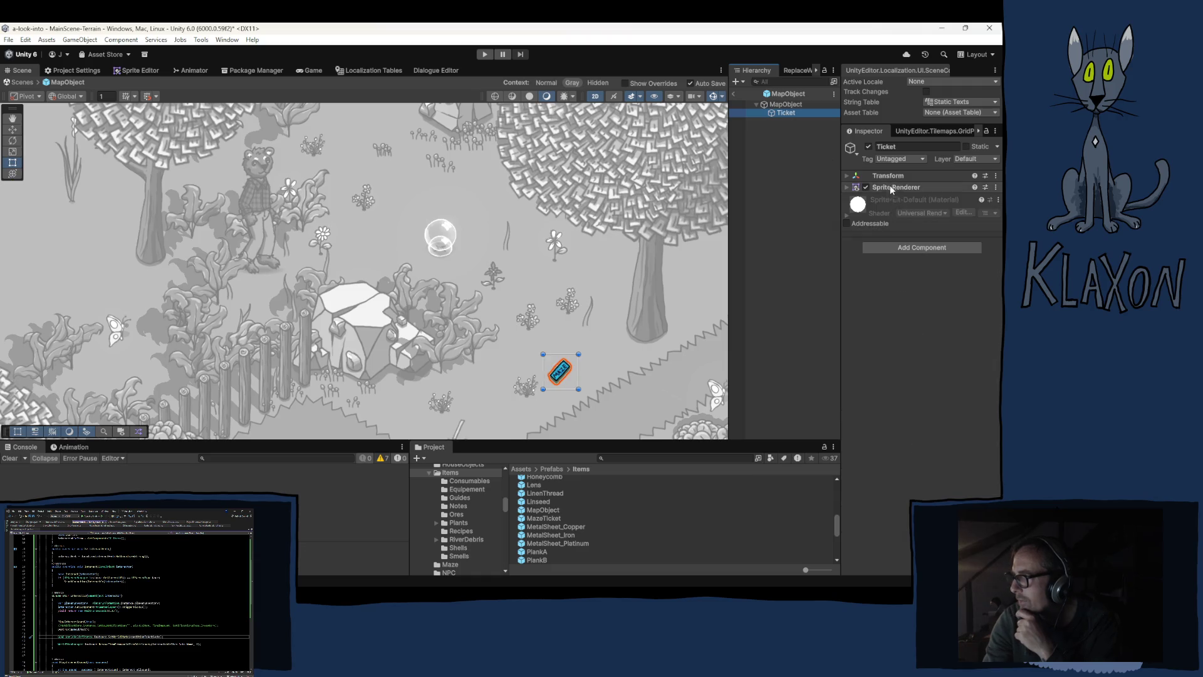
{"action": "left_click", "coordinate": [889, 186]}
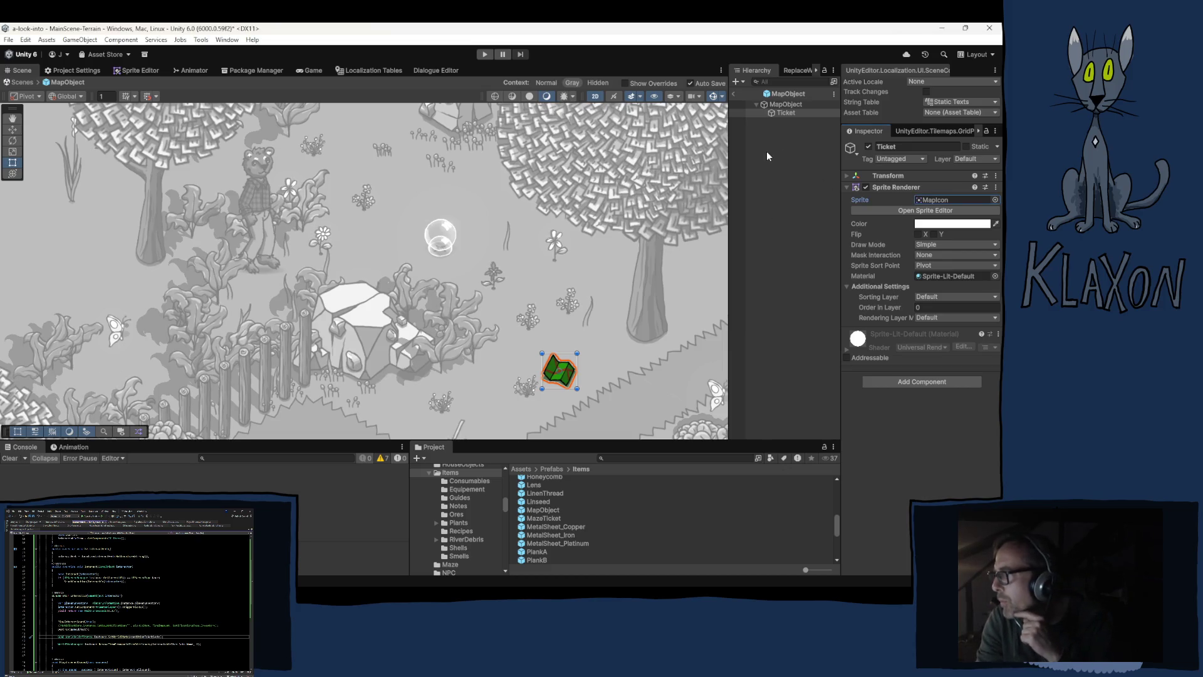
{"action": "left_click", "coordinate": [786, 104]}
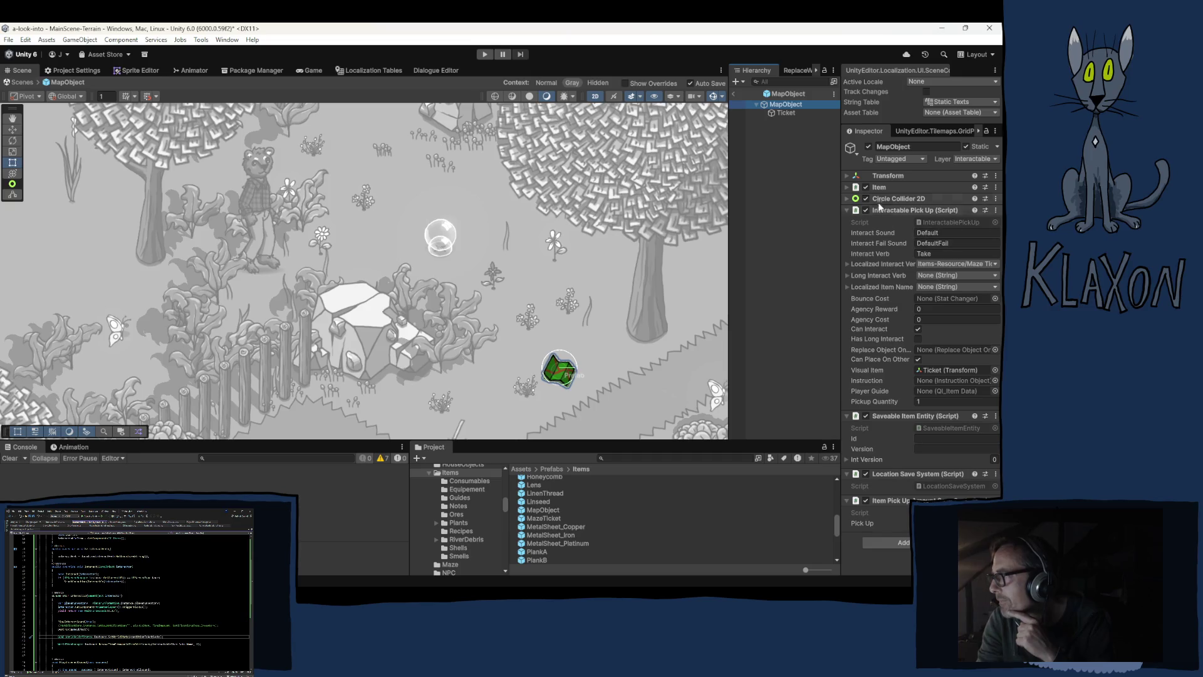
{"action": "left_click", "coordinate": [893, 198]}
{"action": "scroll", "coordinate": [563, 370], "scroll_direction": "up", "scroll_amount": 5}
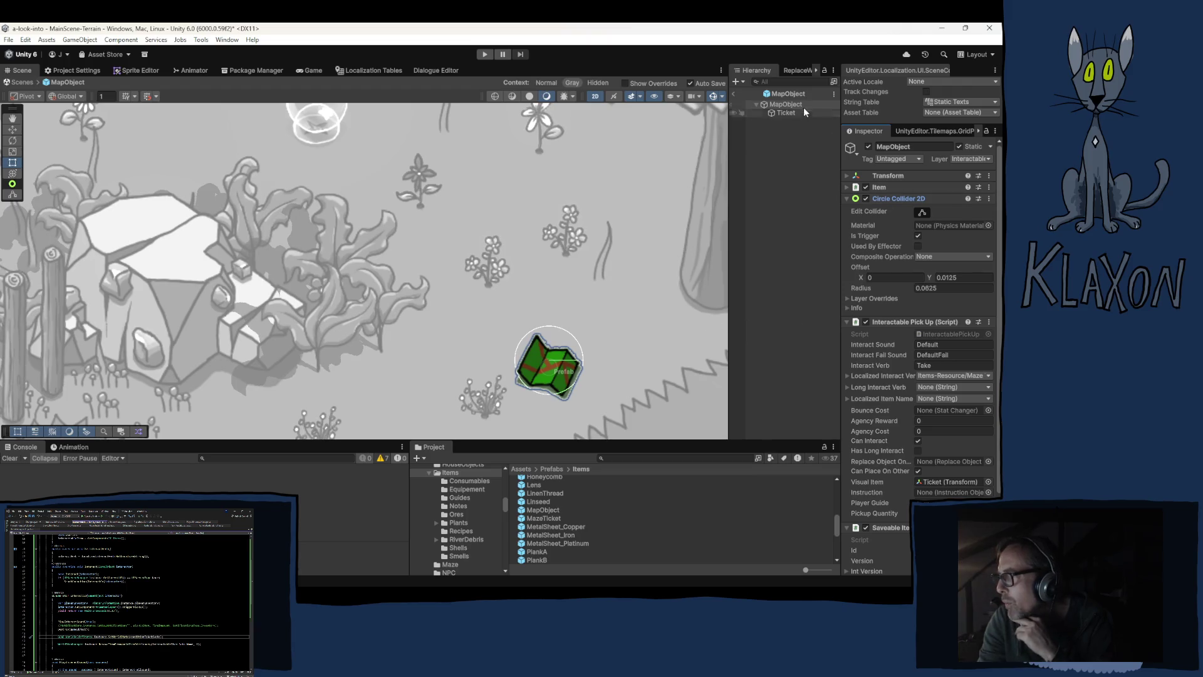
Reopen the MapObject prefab and drag InteractableMenuTabObject from Scripts > Interactables onto it
{"action": "left_click", "coordinate": [735, 94]}
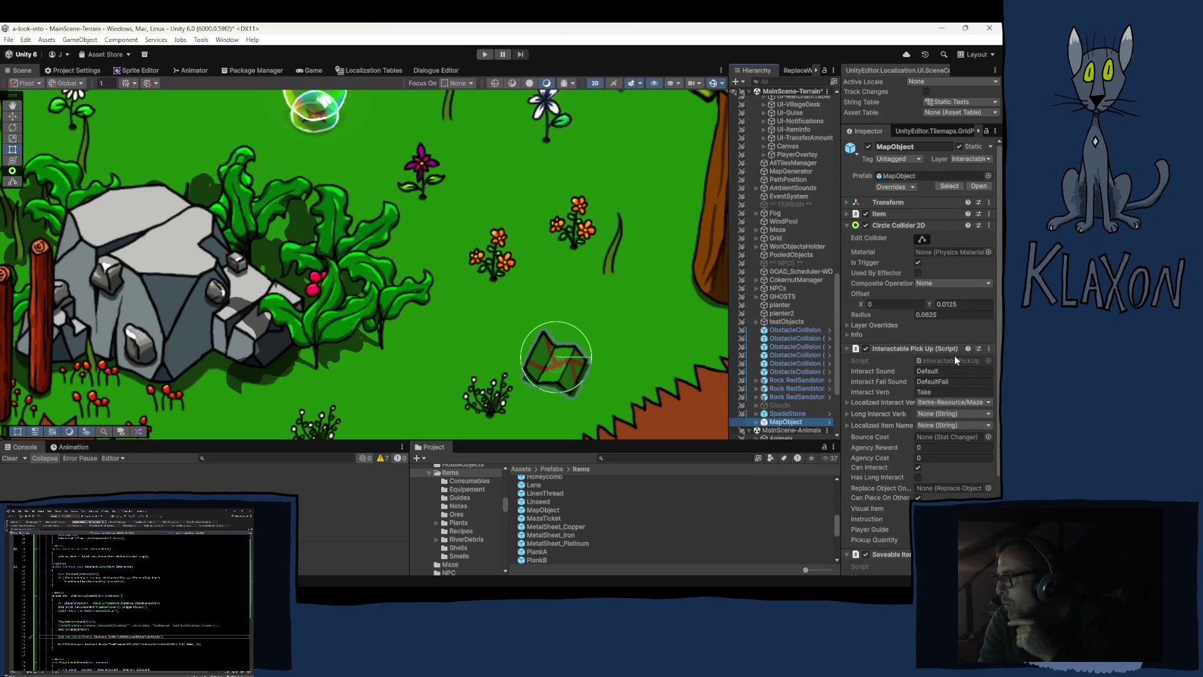
{"action": "left_click", "coordinate": [943, 361]}
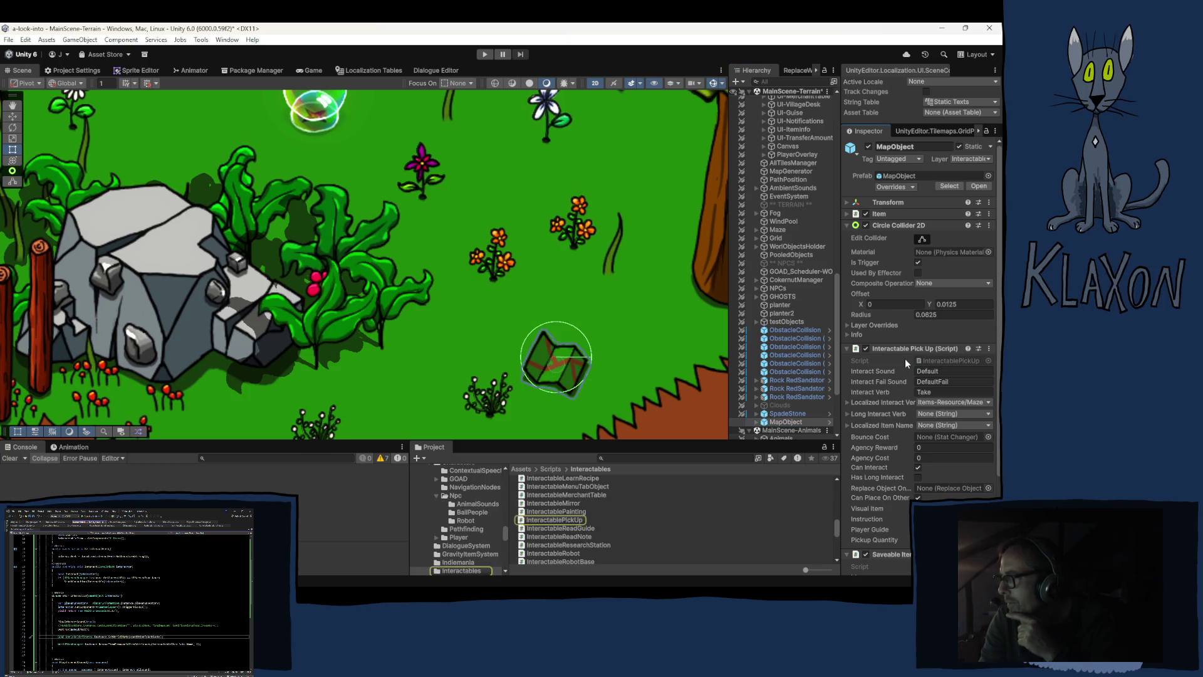
{"action": "left_click", "coordinate": [822, 422]}
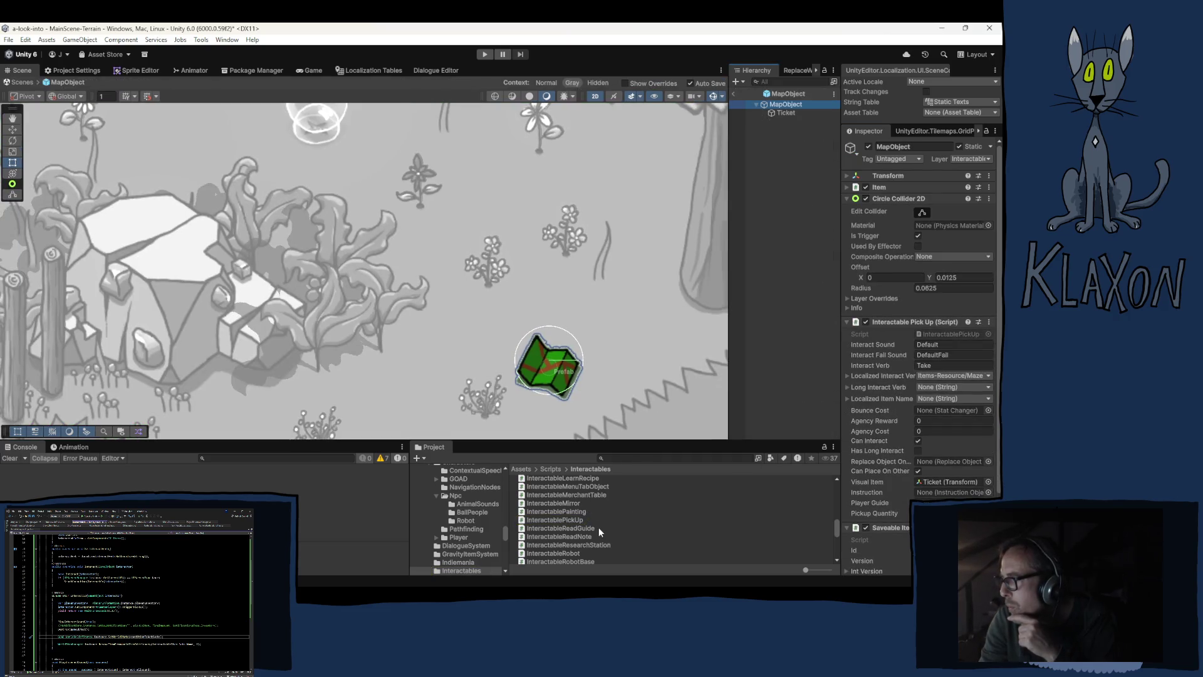
{"action": "scroll", "coordinate": [602, 530], "scroll_direction": "up", "scroll_amount": 2}
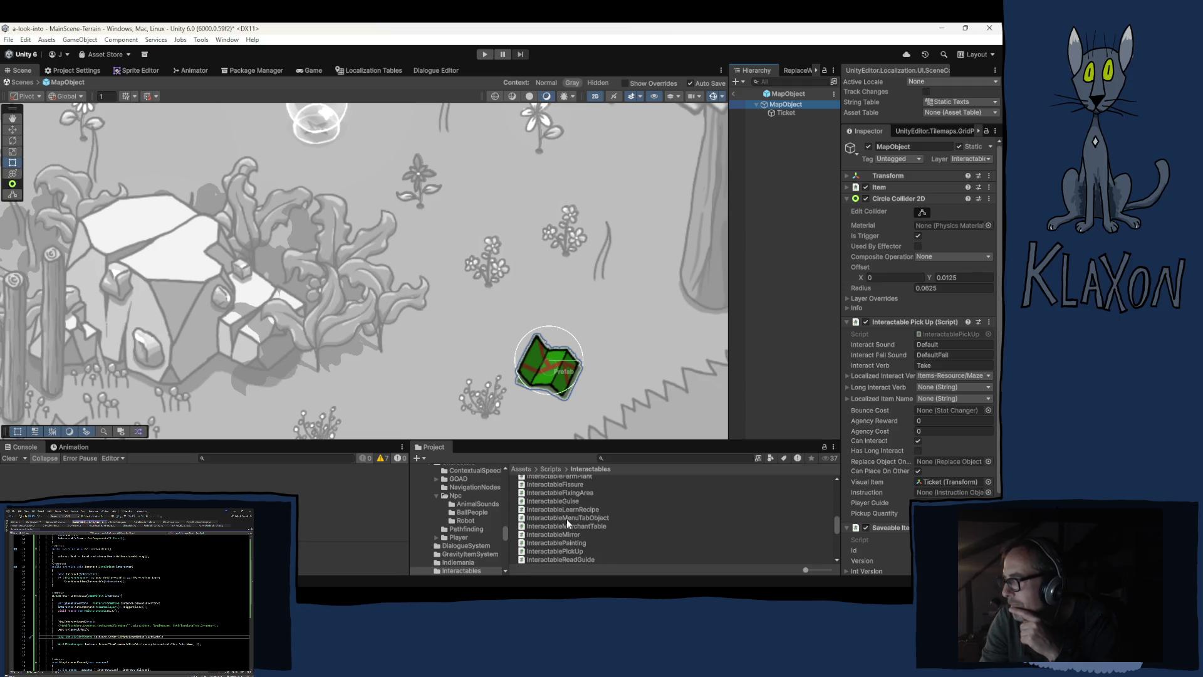
{"action": "left_click_drag", "start_coordinate": [571, 520], "coordinate": [908, 314]}
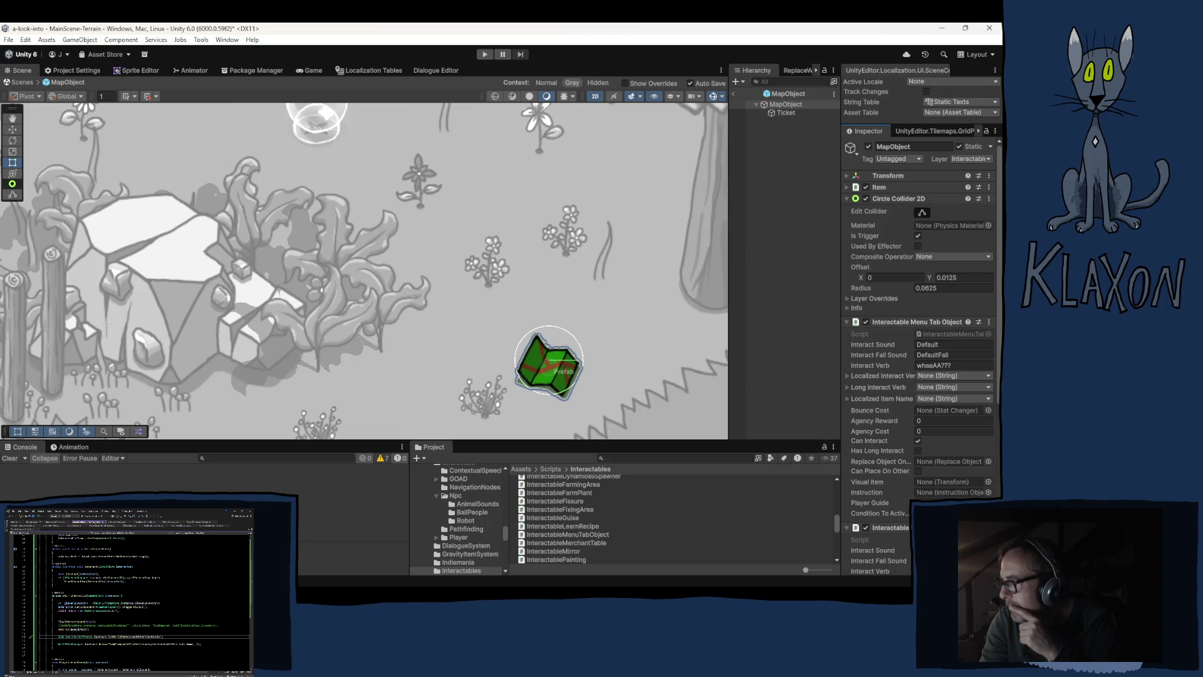
{"action": "right_click", "coordinate": [882, 528]}
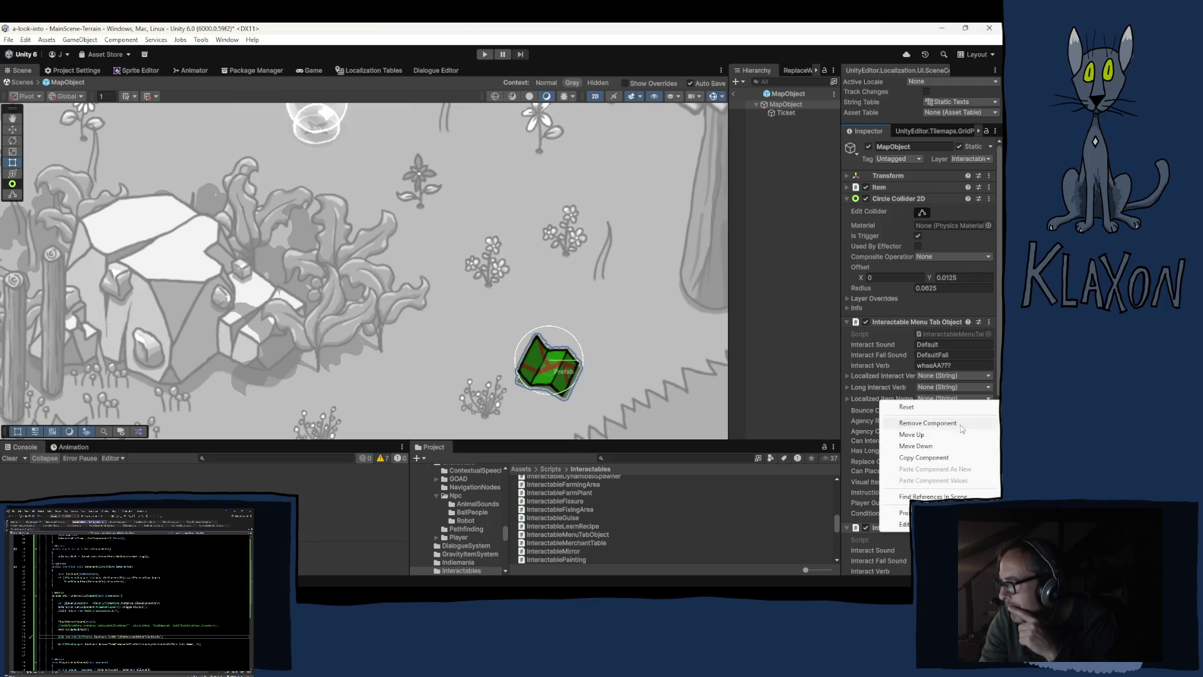
Remove the Interactable Pick Up component, leaving Interactable Menu Tab Object on MapObject
{"action": "left_click", "coordinate": [927, 423]}
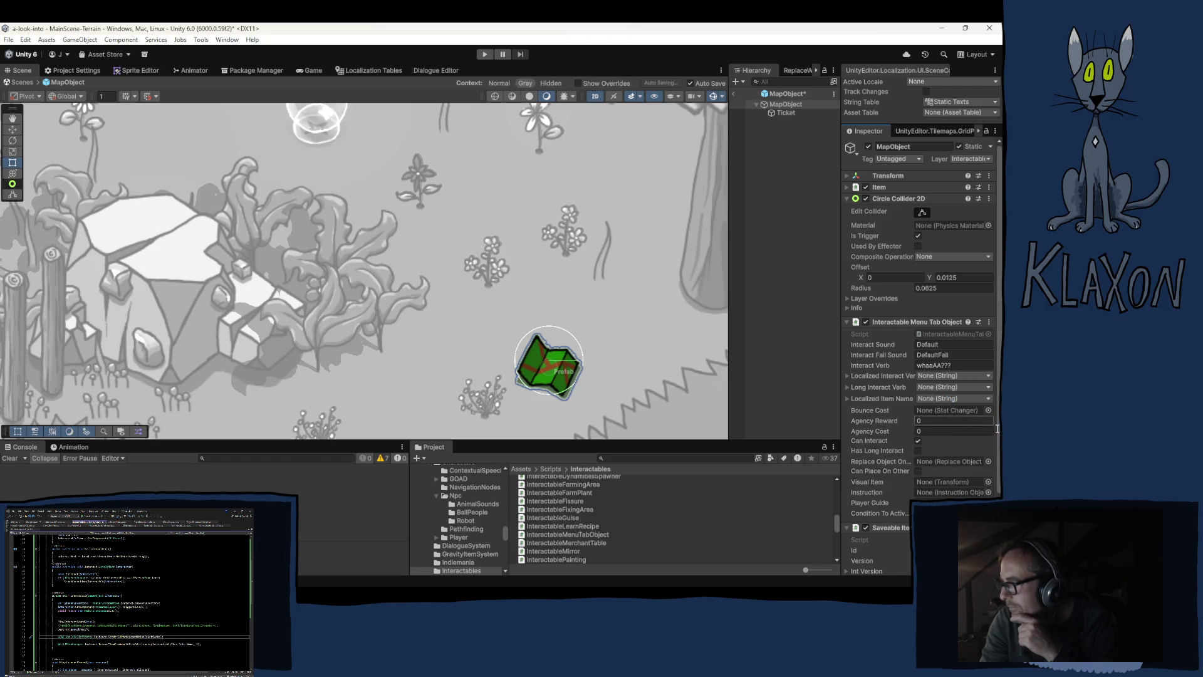
{"action": "left_click", "coordinate": [971, 431]}
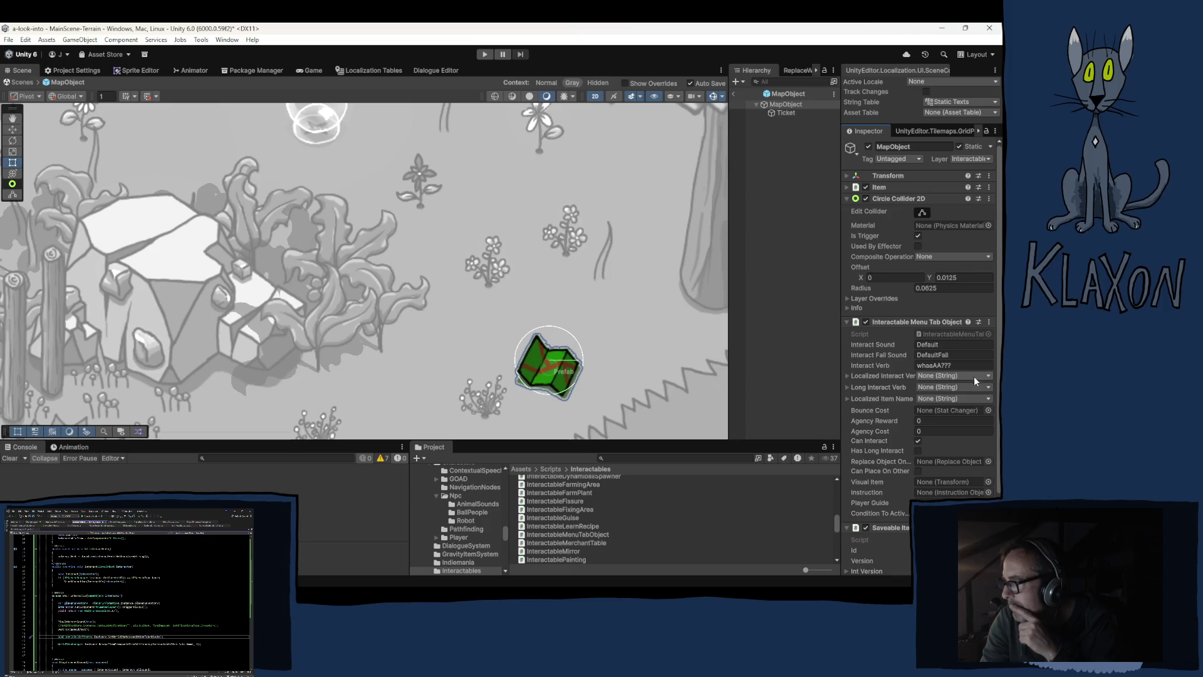
{"action": "left_click", "coordinate": [988, 376]}
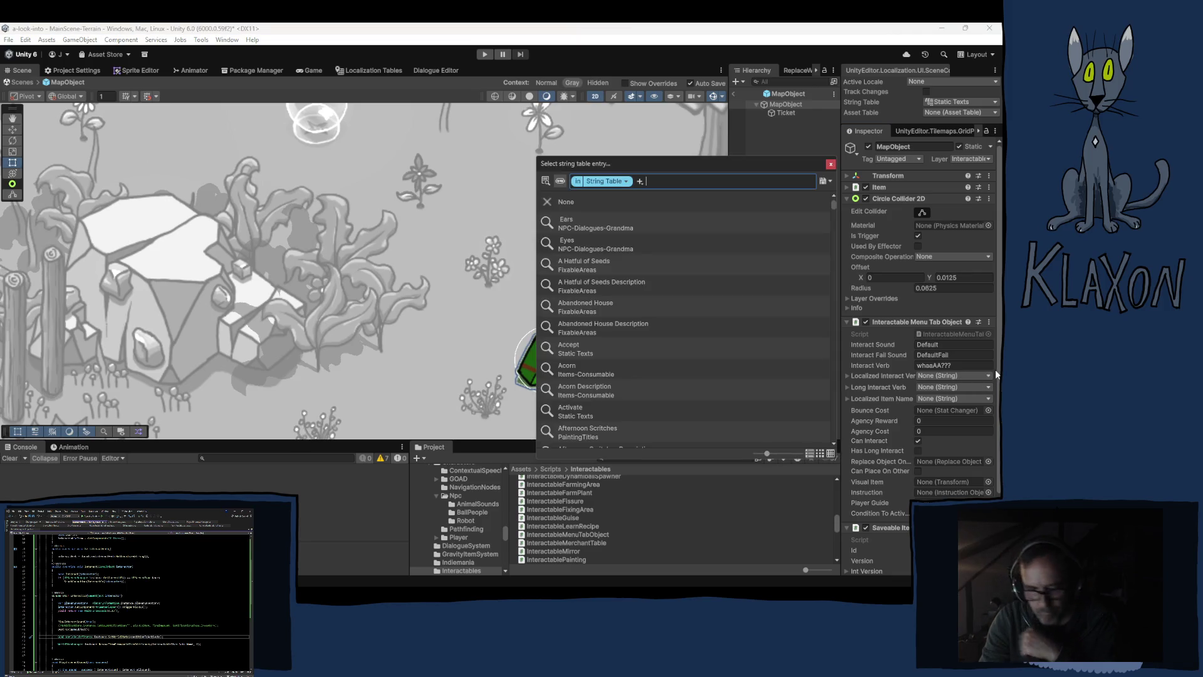
Set Localized Interact Verb and Localized Item Name to Static Texts/Map via a 'map' search
{"action": "type", "text": "map"}
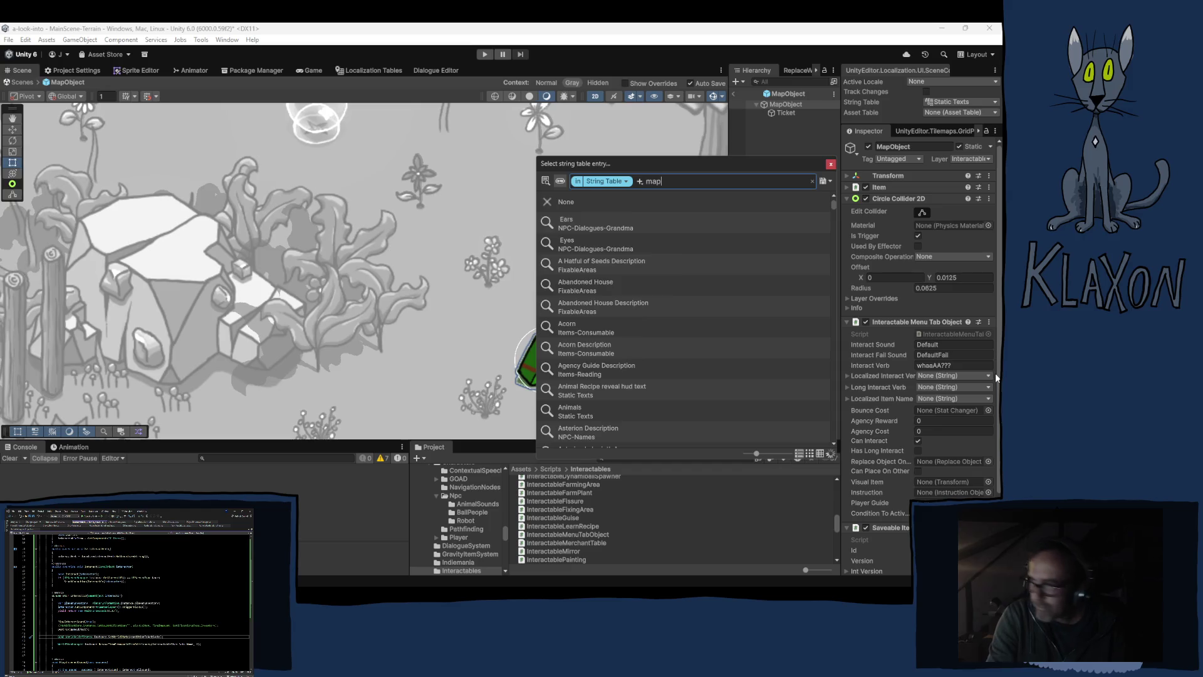
{"action": "scroll", "coordinate": [778, 385], "scroll_direction": "down", "scroll_amount": 4}
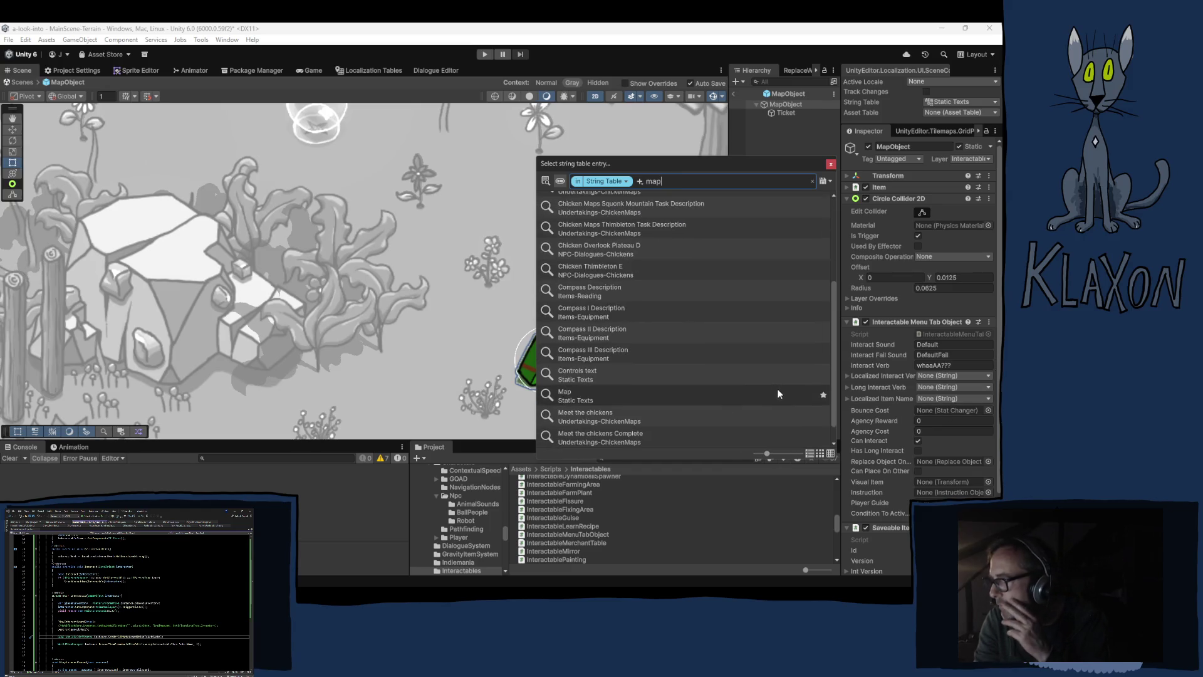
{"action": "left_click", "coordinate": [583, 370]}
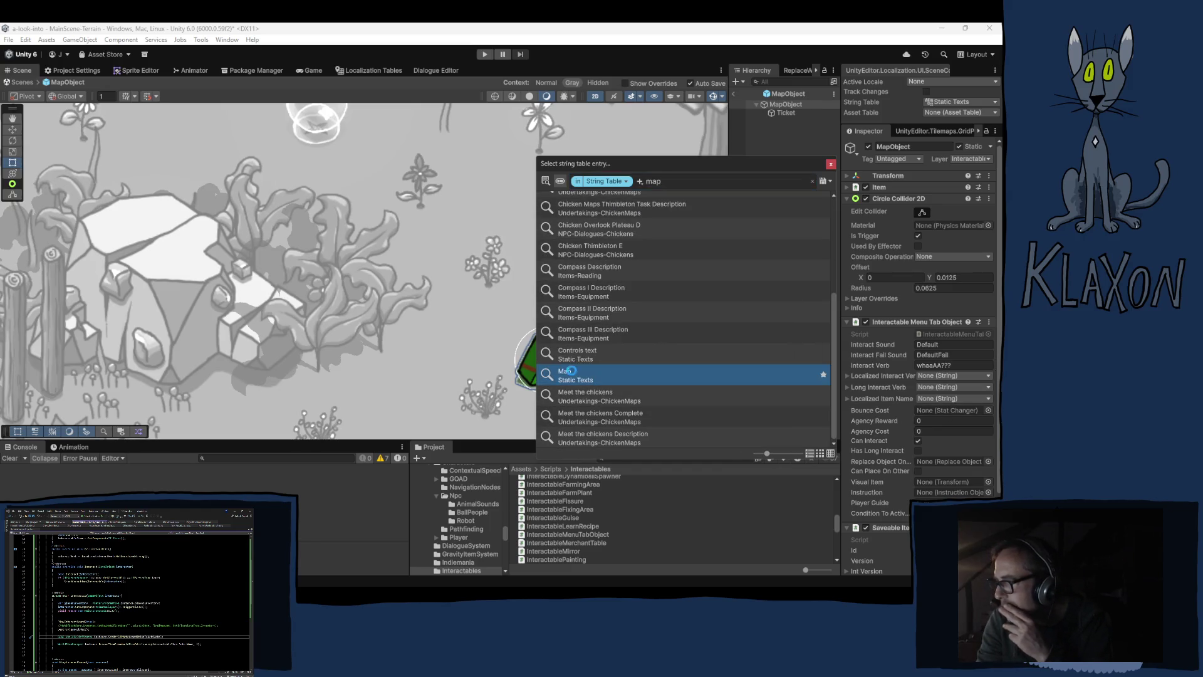
{"action": "left_click", "coordinate": [831, 165]}
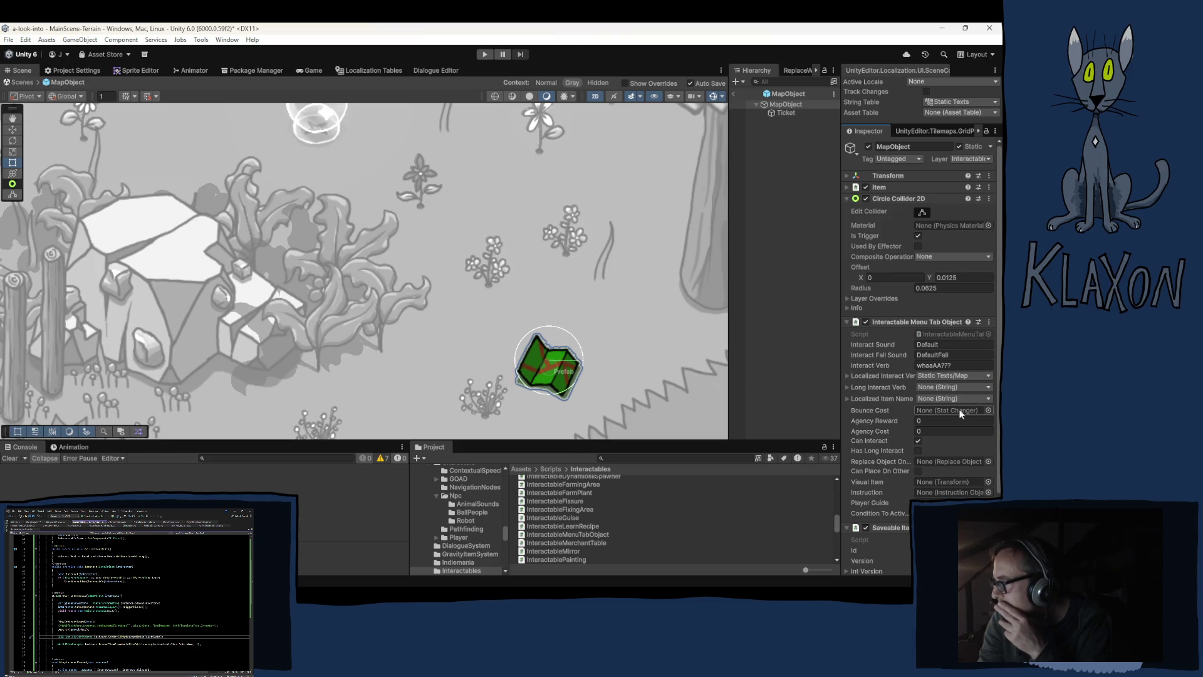
{"action": "left_click", "coordinate": [990, 399]}
{"action": "type", "text": "map"}
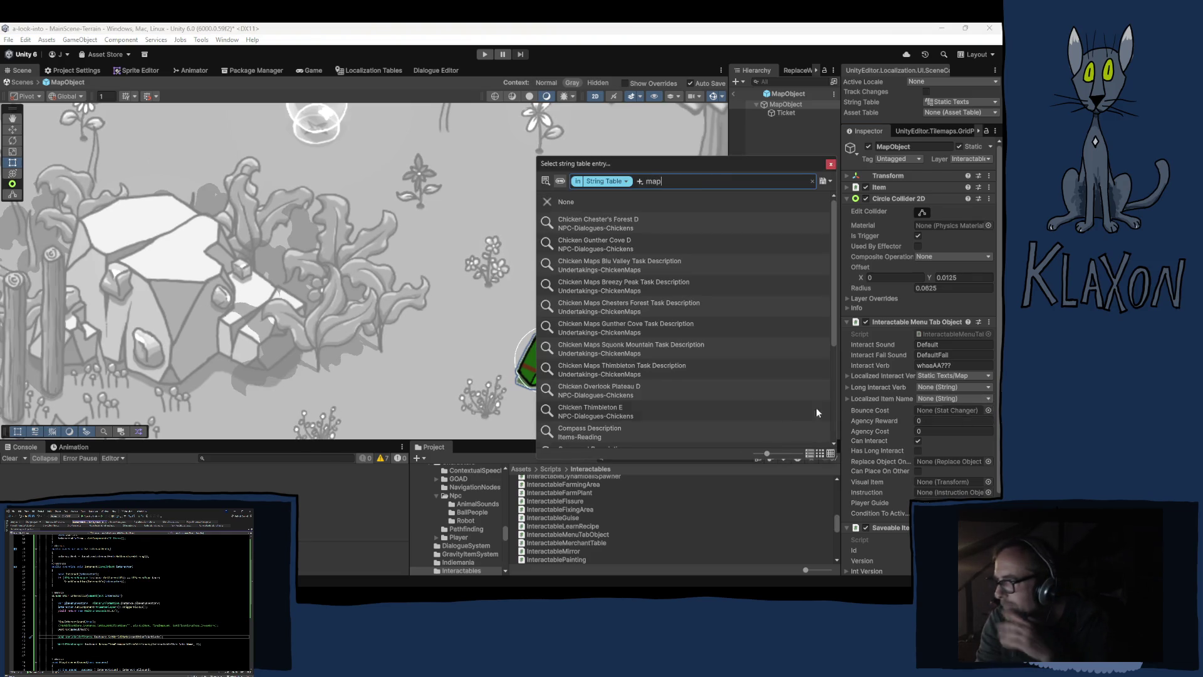
{"action": "scroll", "coordinate": [693, 393], "scroll_direction": "down", "scroll_amount": 3}
{"action": "left_click", "coordinate": [610, 389]}
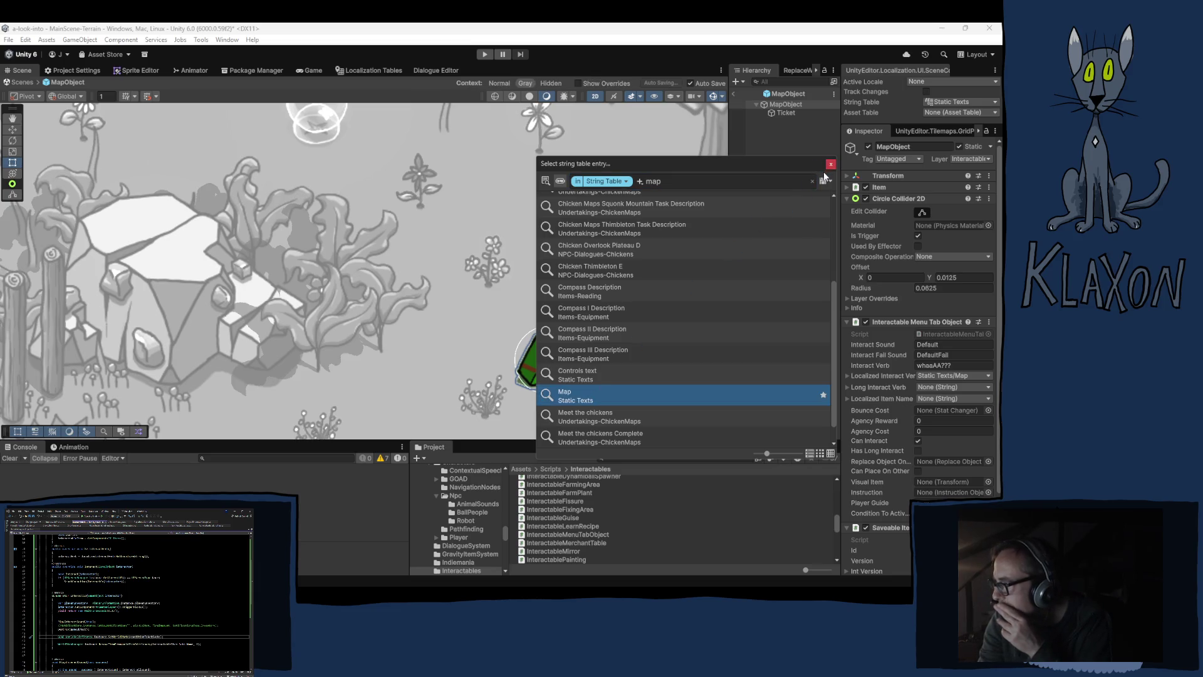
{"action": "key", "text": "Return"}
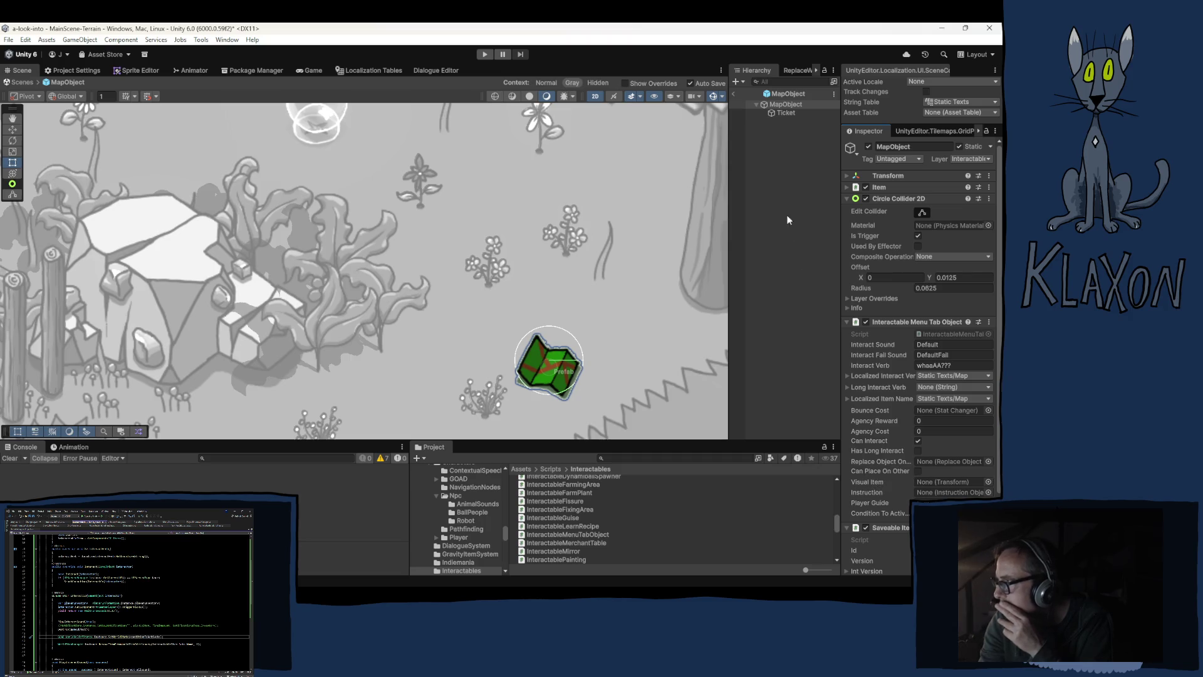
{"action": "left_click", "coordinate": [787, 113]}
Assign Ticket as the Visual Item and MapActive_True as Condition To Activate
{"action": "mouse_move", "coordinate": [787, 110]}
{"action": "left_mouse_down"}
{"action": "mouse_move", "coordinate": [952, 355]}
{"action": "mouse_move", "coordinate": [940, 480]}
{"action": "left_mouse_up"}
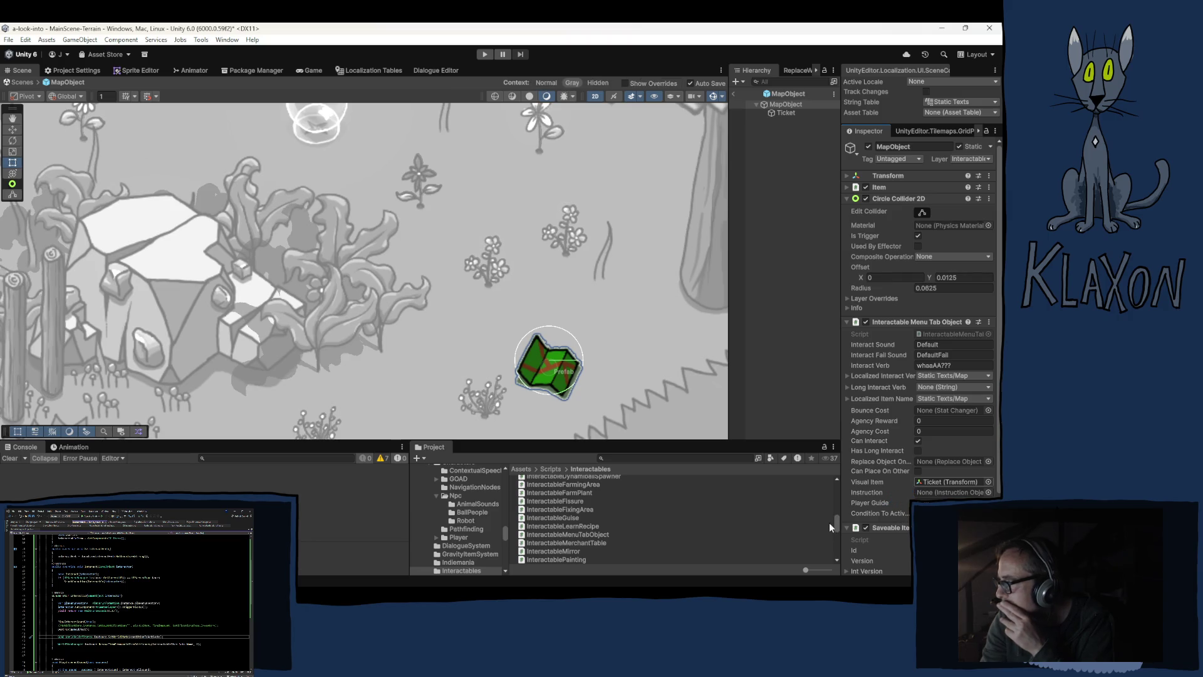
{"action": "left_click", "coordinate": [879, 513]}
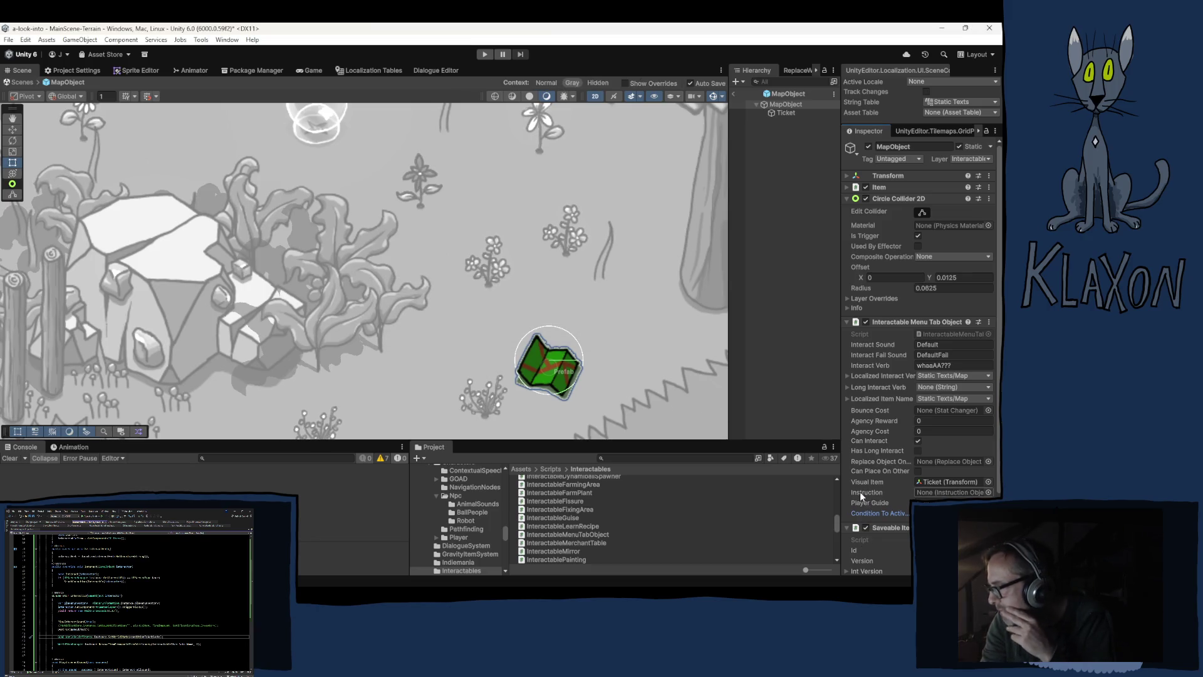
{"action": "scroll", "coordinate": [860, 492], "scroll_direction": "down", "scroll_amount": 3}
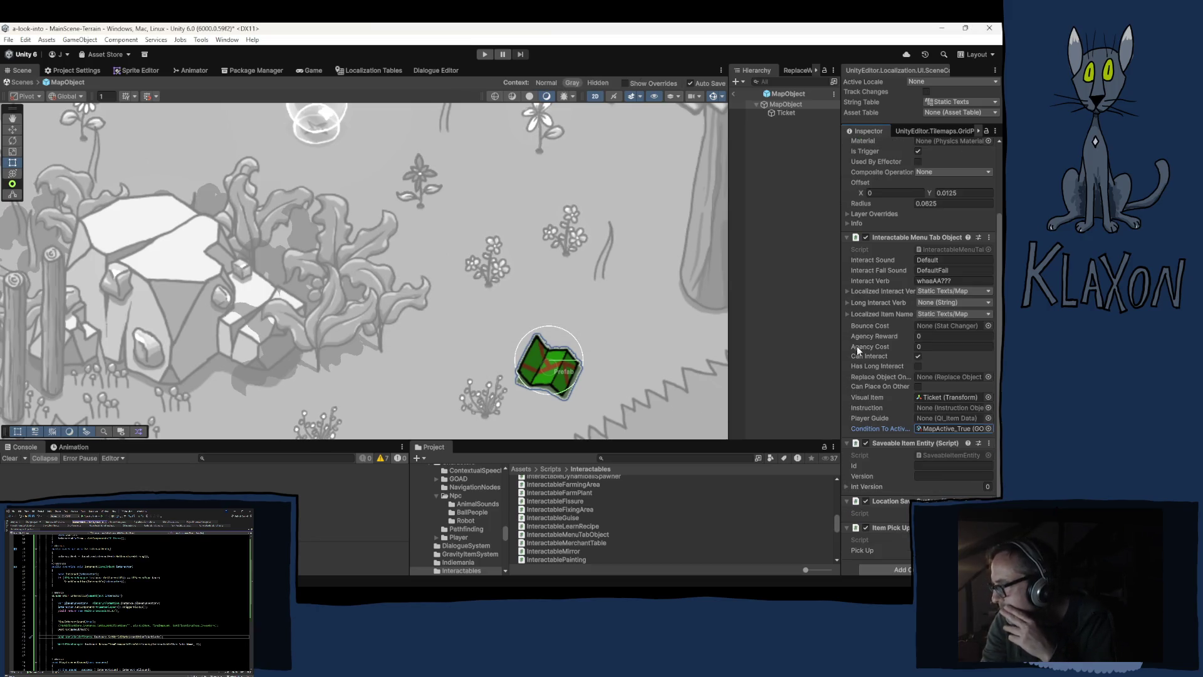
Return to the scene and generate an ID and version for the Saveable Item Entity
{"action": "left_click", "coordinate": [735, 95]}
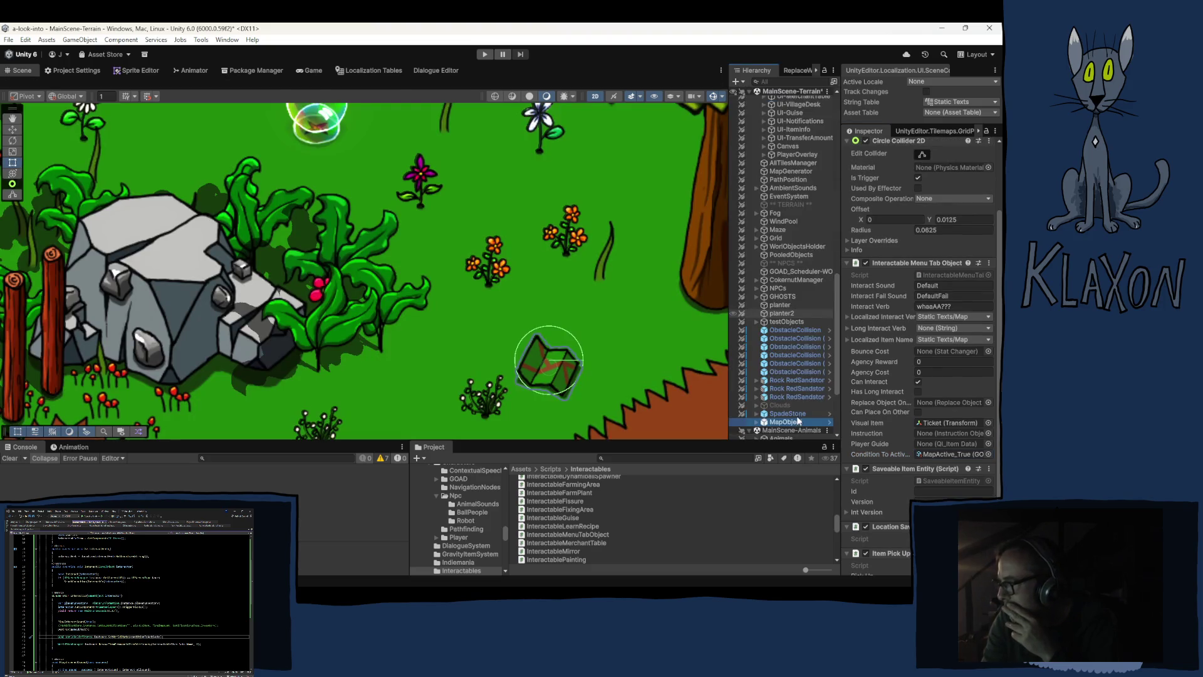
{"action": "left_click", "coordinate": [989, 470]}
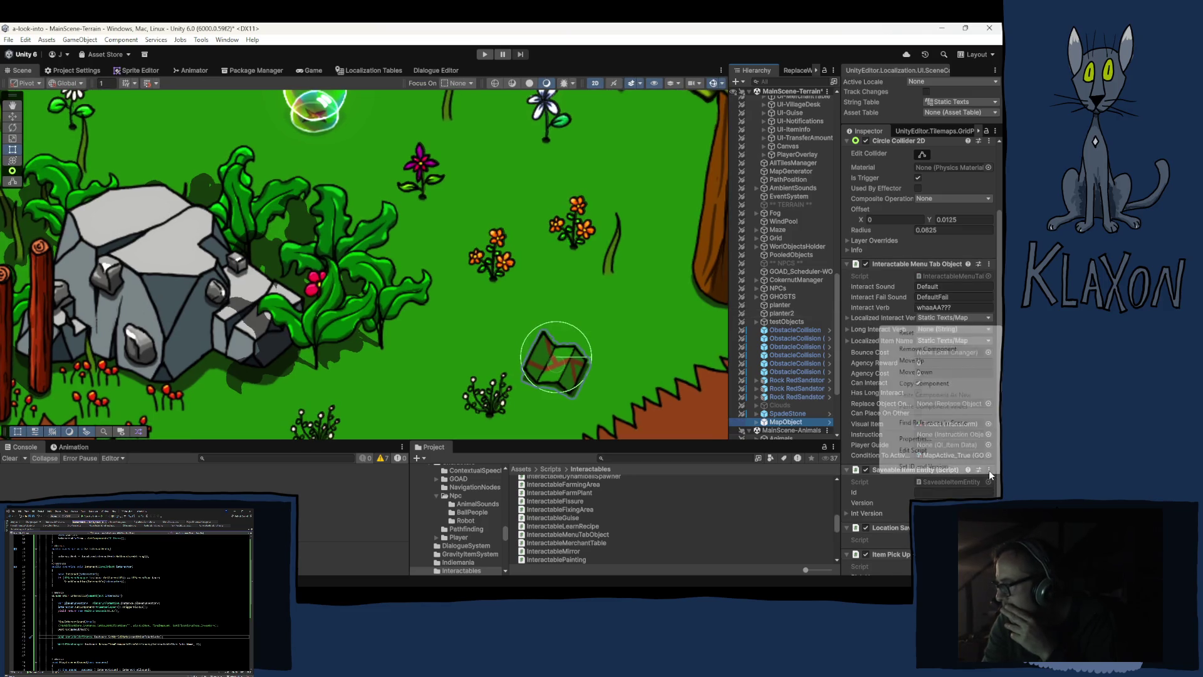
{"action": "left_click", "coordinate": [977, 465]}
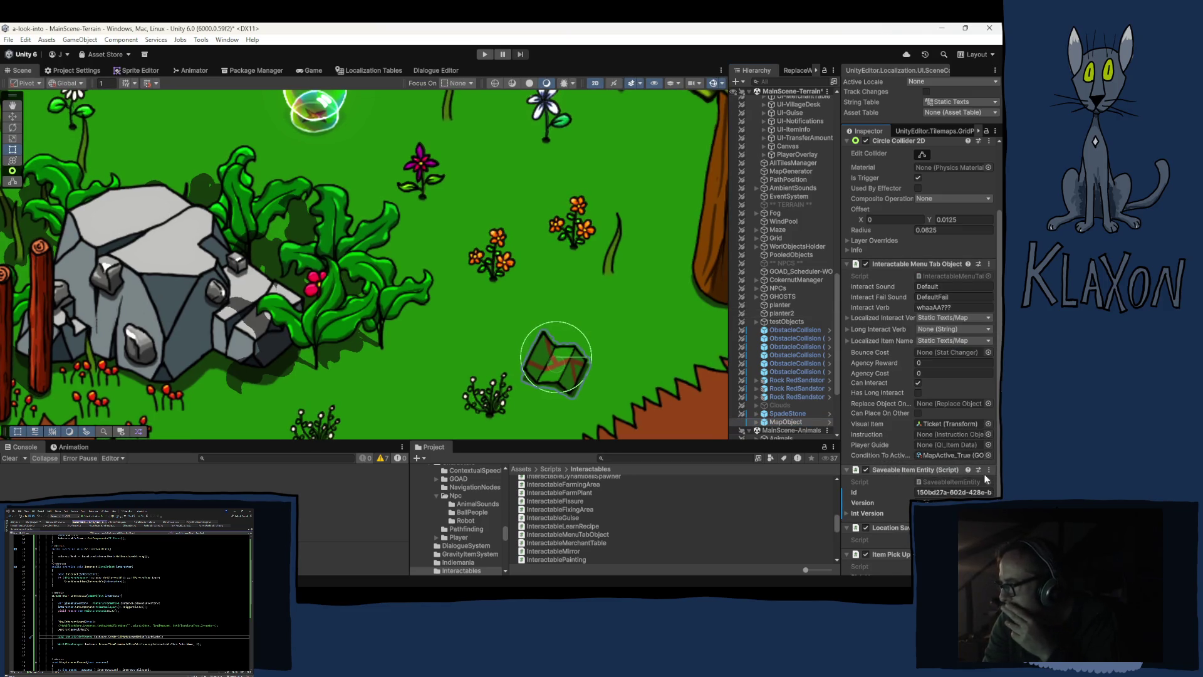
Move MapObject from the grass onto the dirt path, then start a play test
{"action": "left_click", "coordinate": [622, 387]}
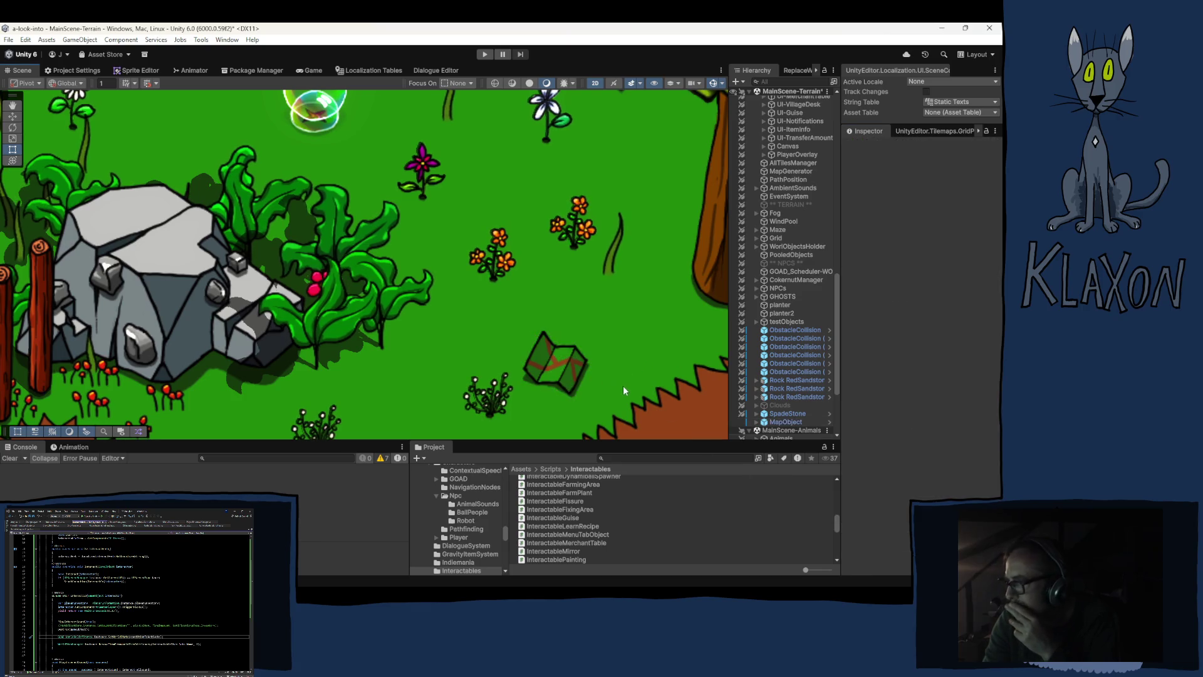
{"action": "scroll", "coordinate": [591, 387], "scroll_direction": "down", "scroll_amount": 6}
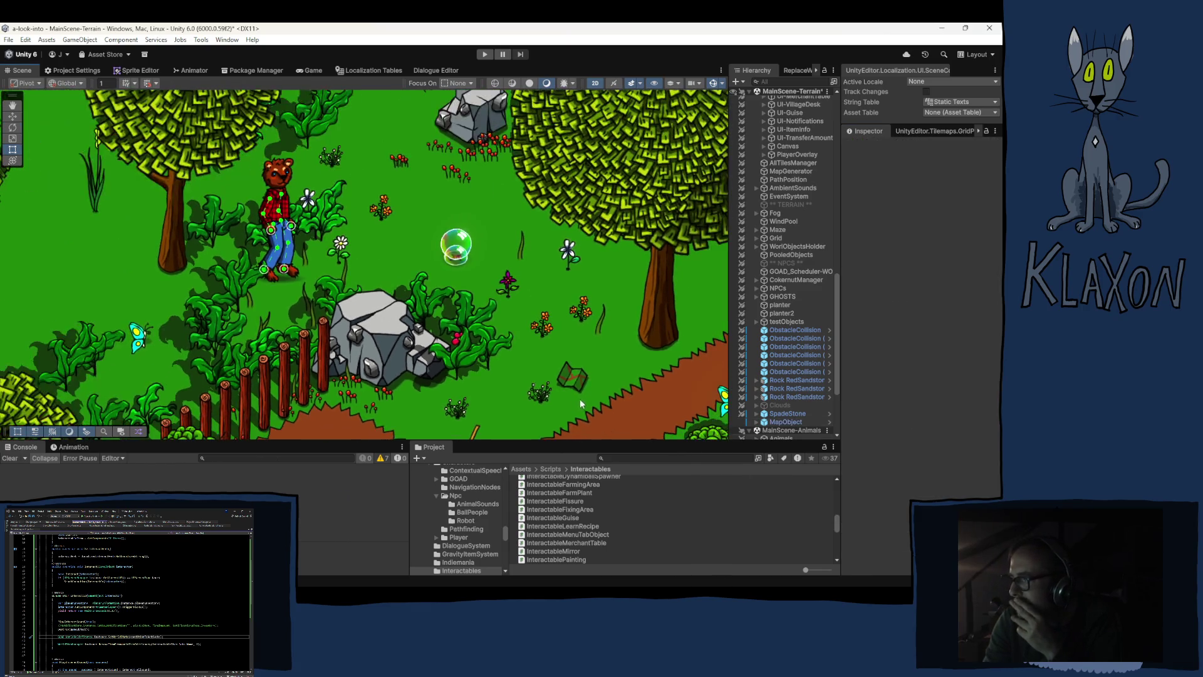
{"action": "scroll", "coordinate": [589, 404], "scroll_direction": "down", "scroll_amount": 2}
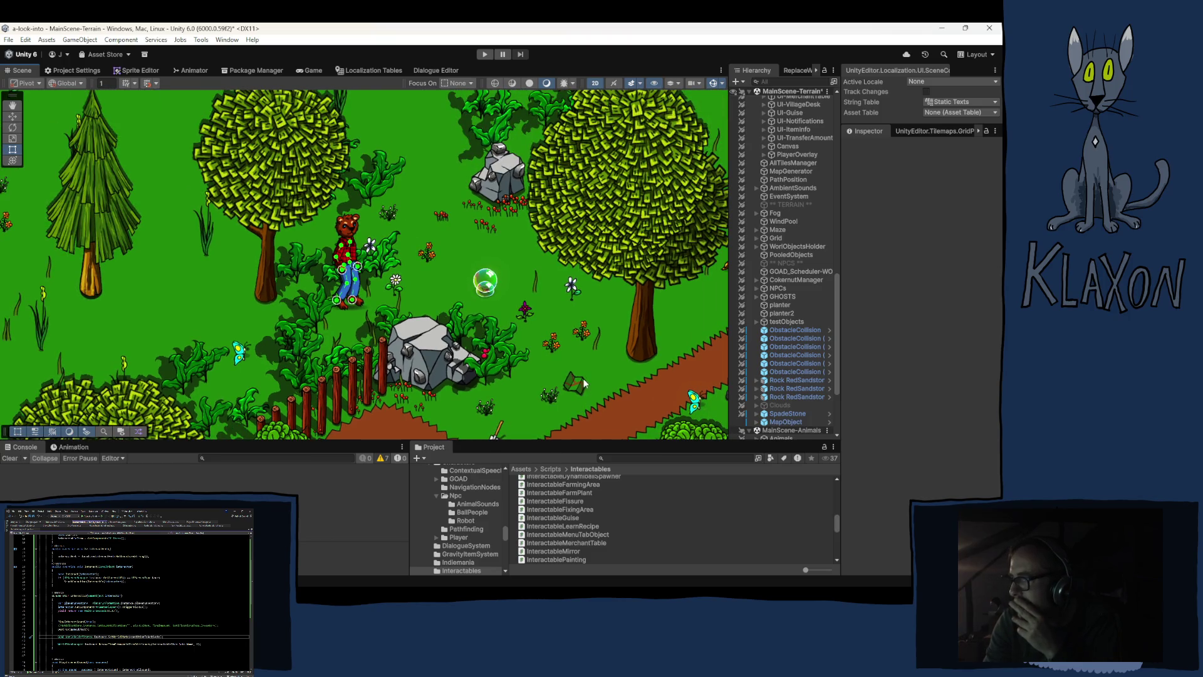
{"action": "left_click_drag", "start_coordinate": [582, 406], "coordinate": [517, 356]}
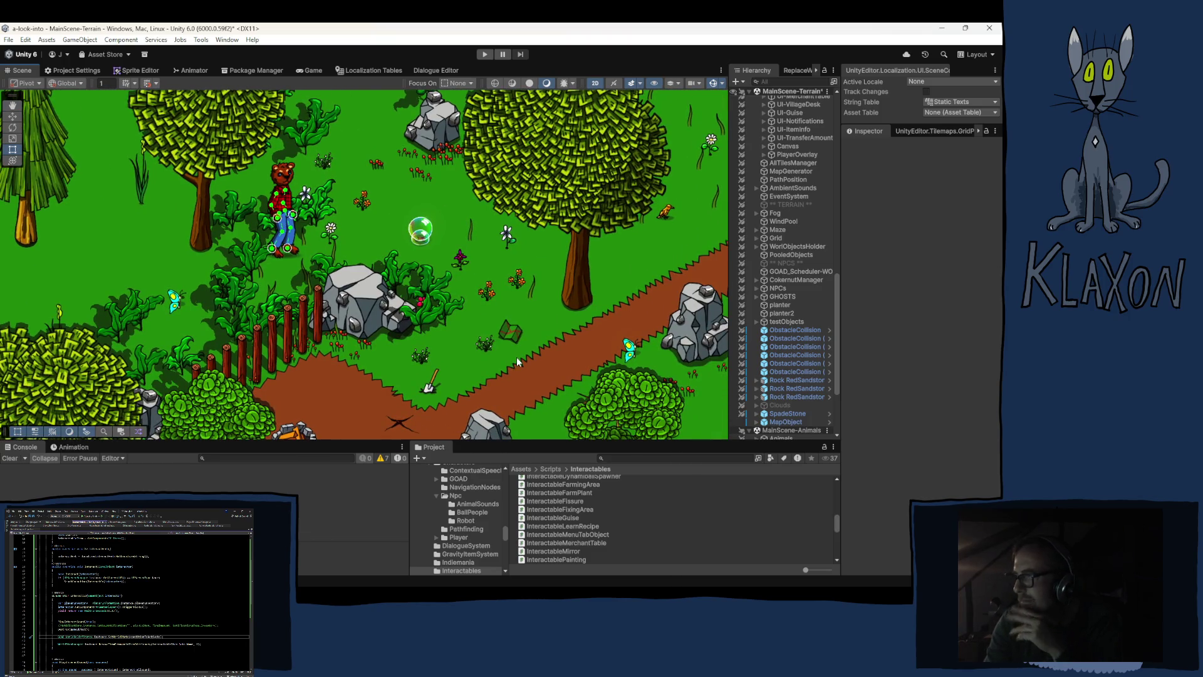
{"action": "left_click", "coordinate": [777, 422]}
{"action": "key", "text": "w"}
{"action": "left_click_drag", "start_coordinate": [521, 341], "coordinate": [562, 375]}
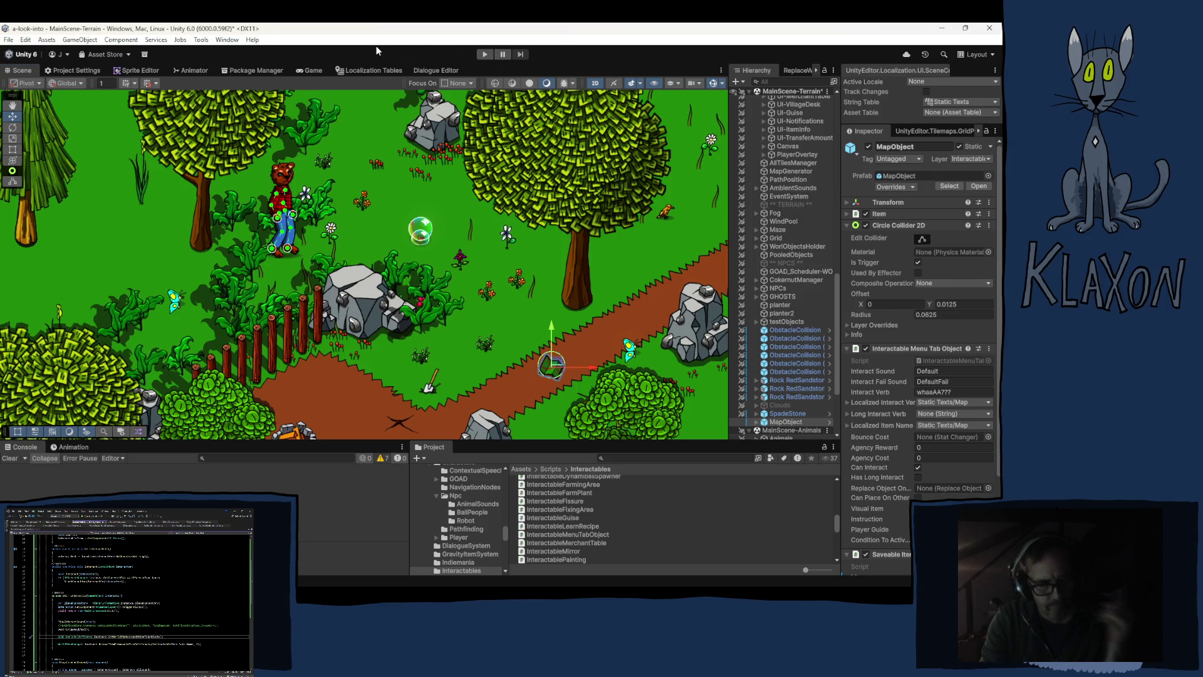
{"action": "left_click", "coordinate": [484, 54]}
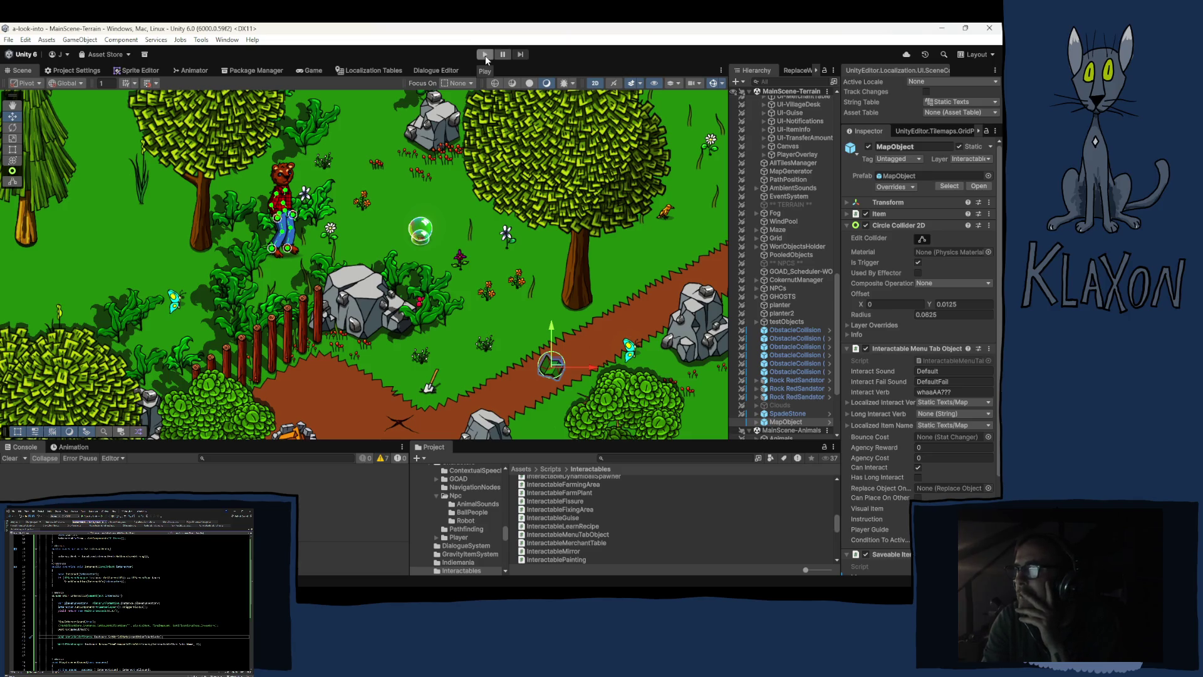
{"action": "left_click", "coordinate": [485, 55]}
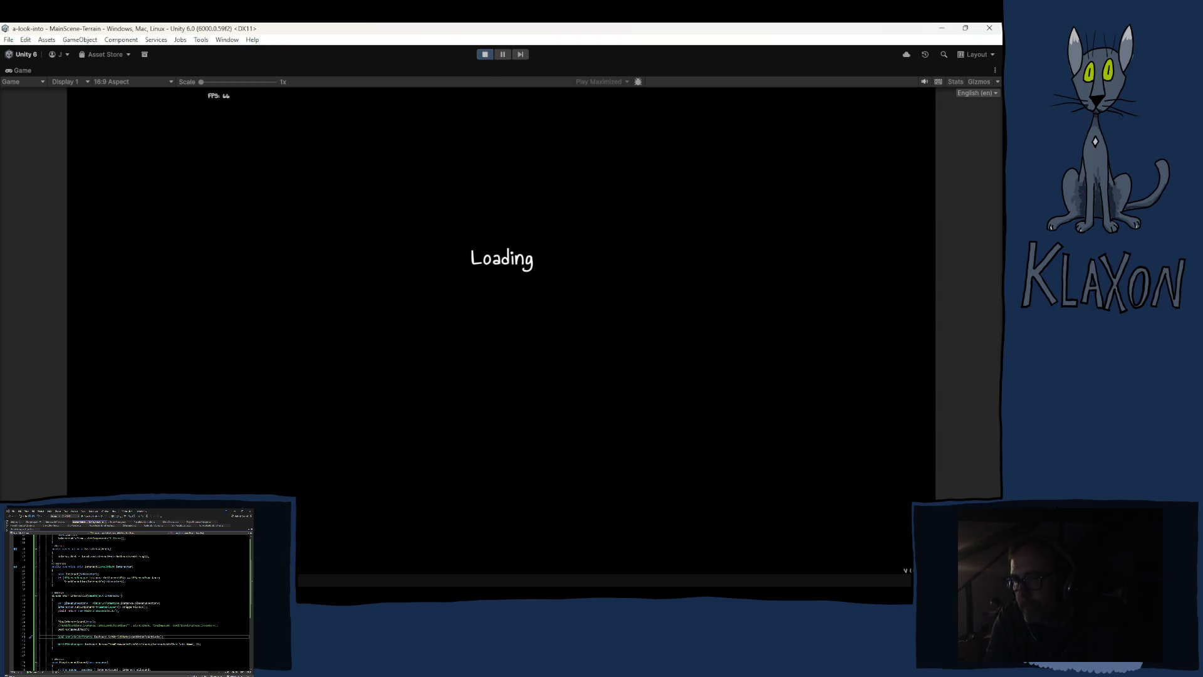
Stop the play test after the game has loaded
{"action": "left_click", "coordinate": [487, 54]}
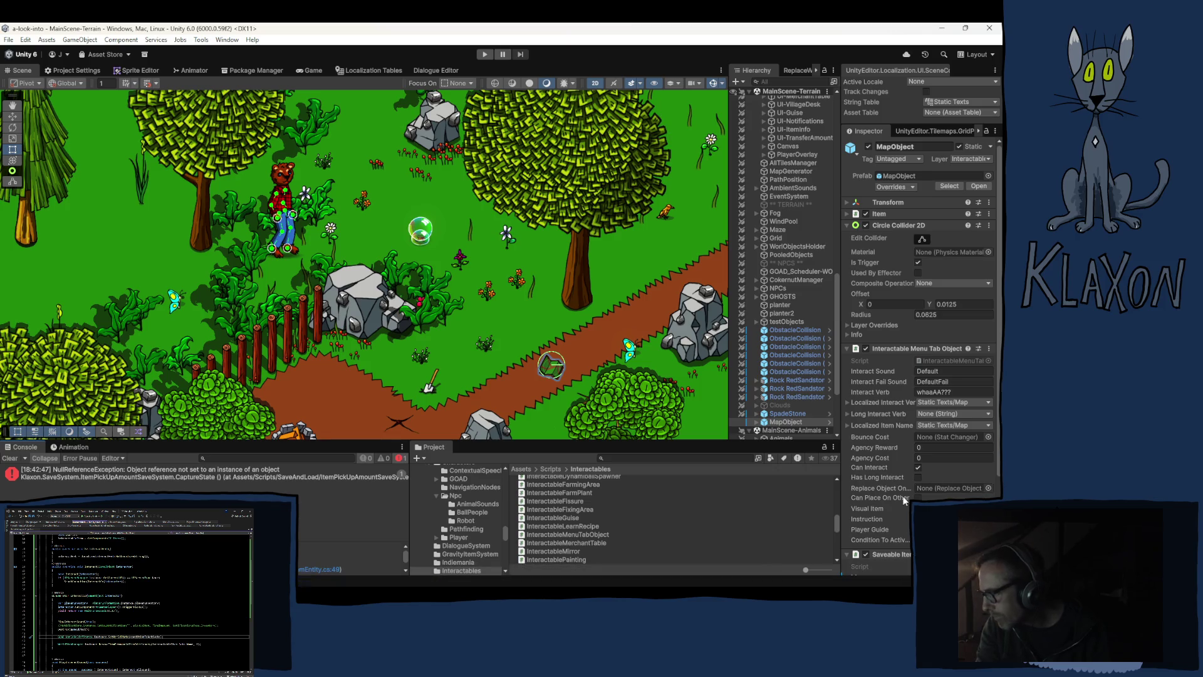
Trace the Console's save error to GameManager and inspect its components, then go to the code editor
{"action": "left_click", "coordinate": [337, 475]}
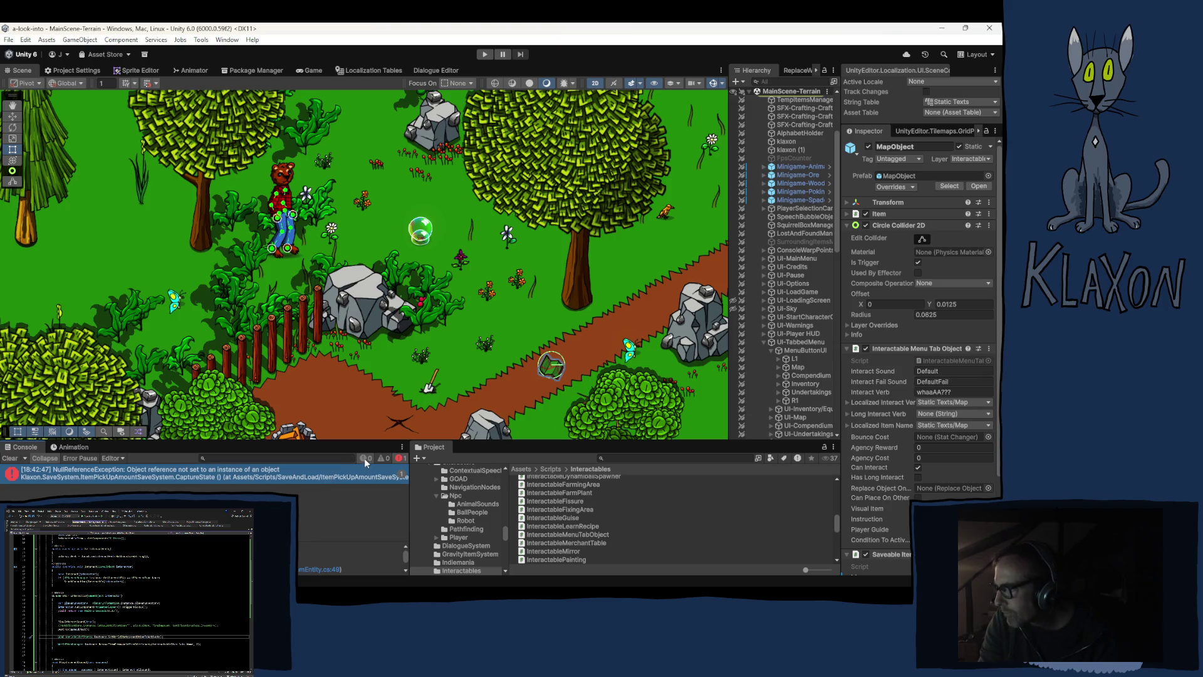
{"action": "scroll", "coordinate": [750, 155], "scroll_direction": "up", "scroll_amount": 2}
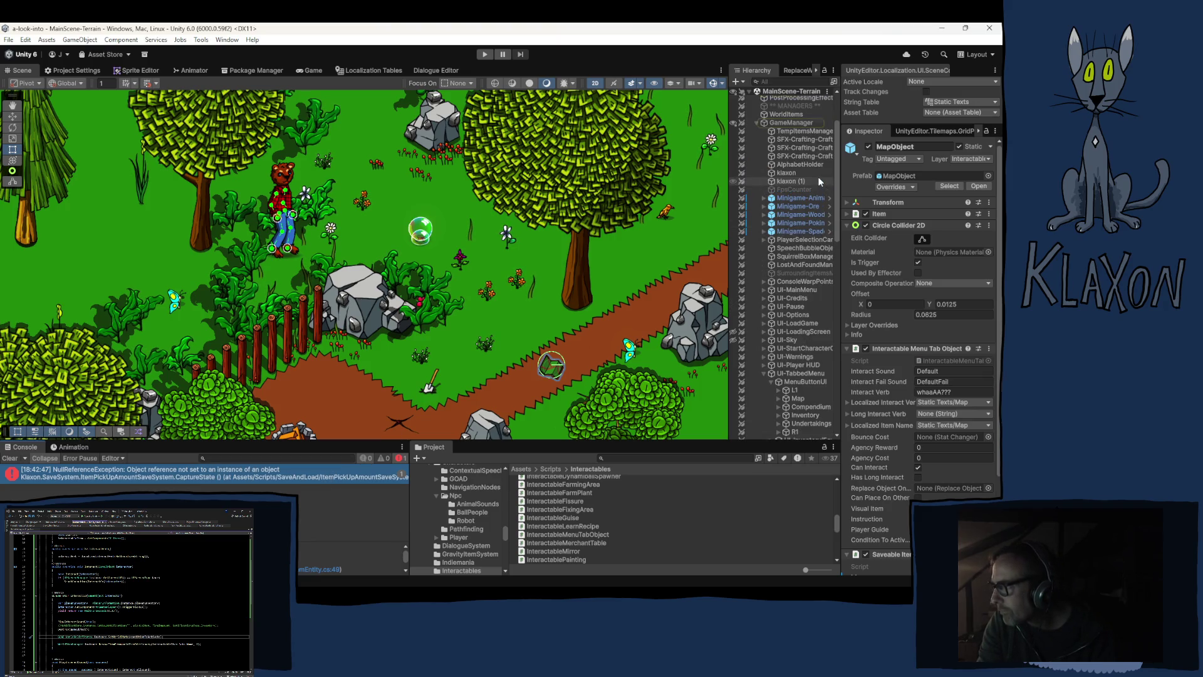
{"action": "left_click", "coordinate": [783, 122]}
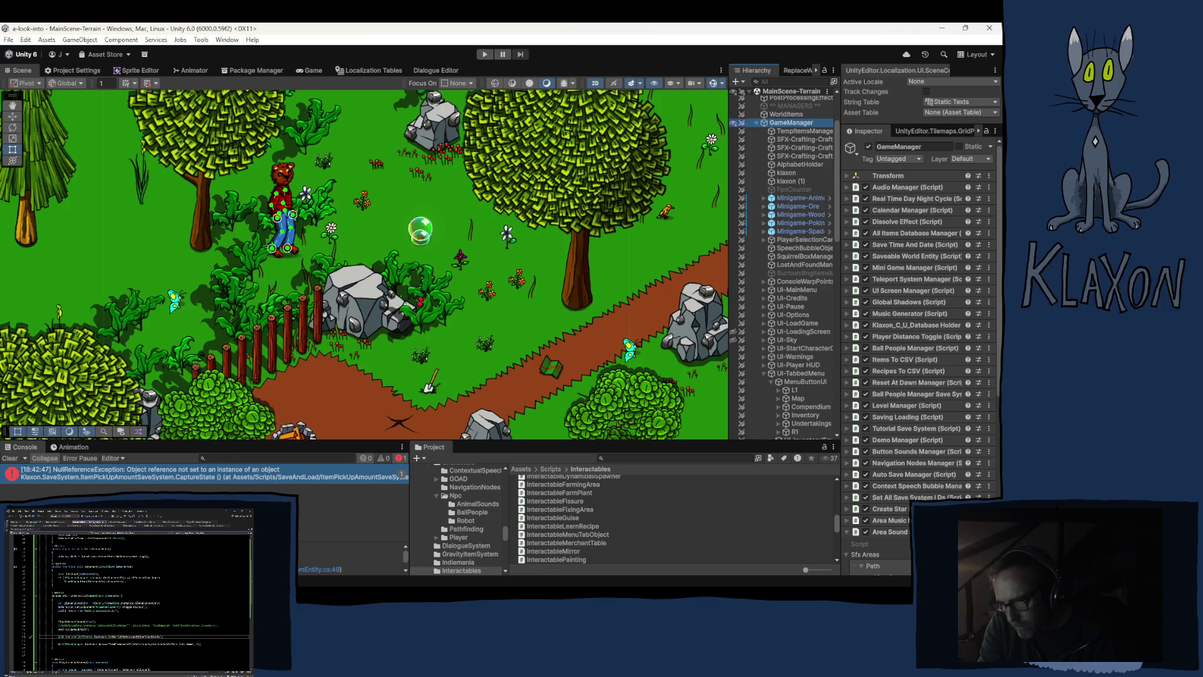
{"action": "key", "text": "alt+Tab"}
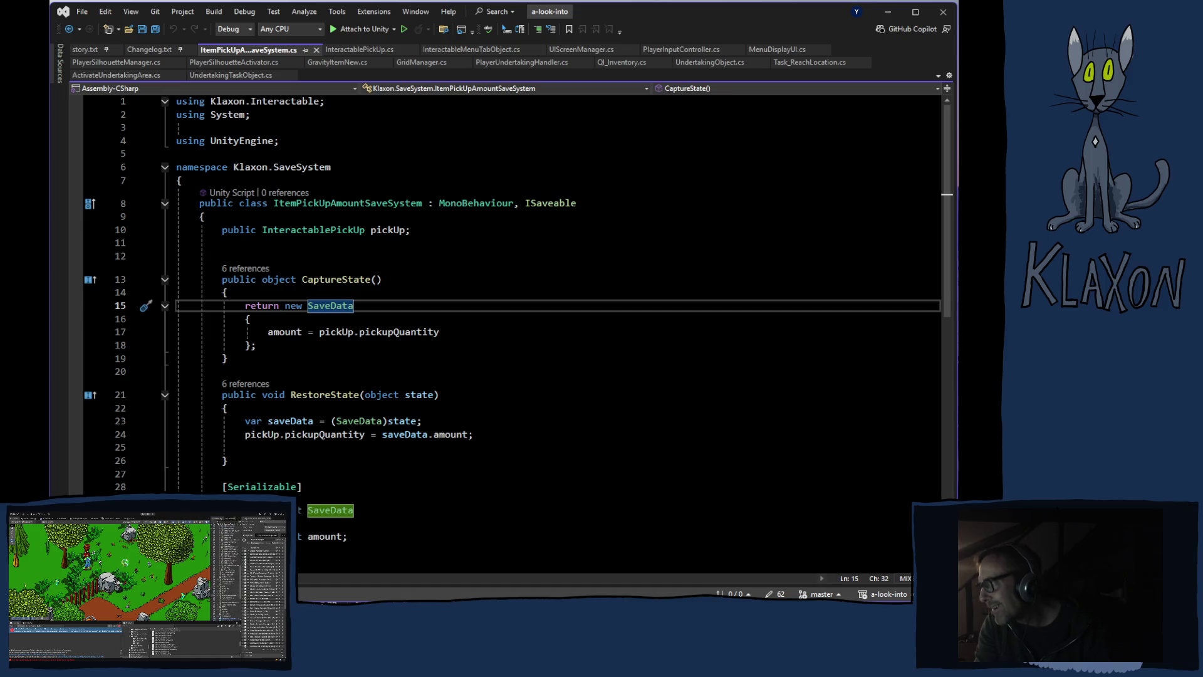
Go back from Visual Studio to the Unity editor after reading CaptureState
{"action": "key", "text": "alt+Tab"}
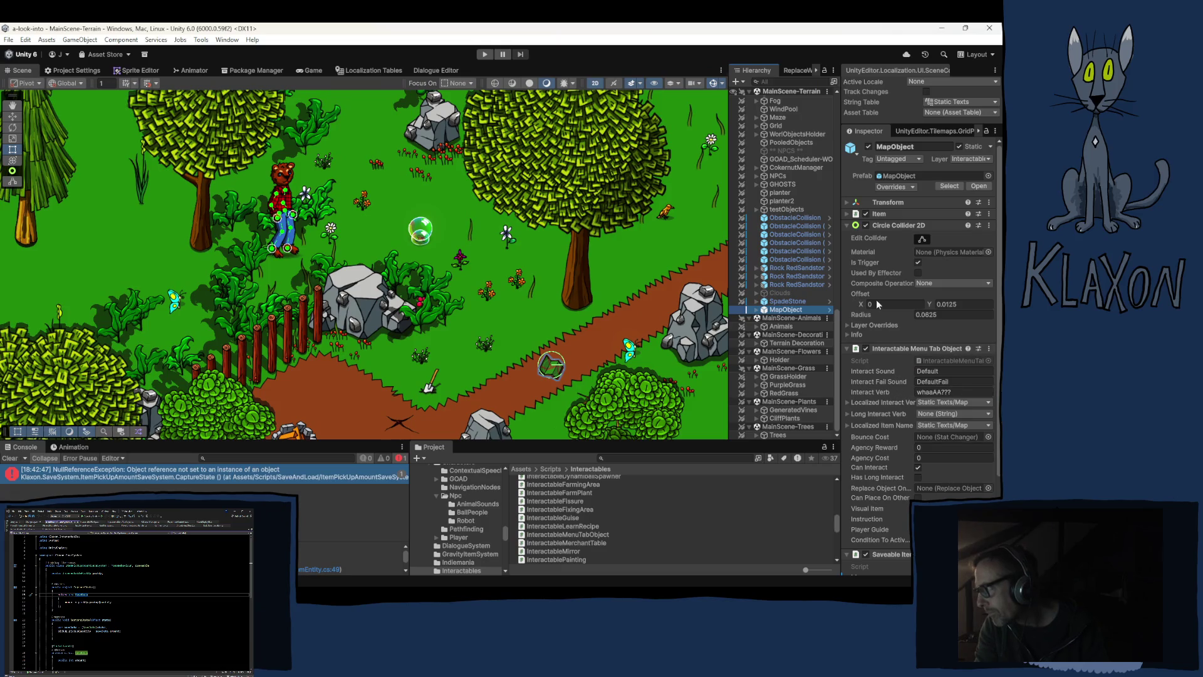
Disable MapObject's Saveable Item Entity, Location Save and Item Pick Up save components, then play-test
{"action": "left_click", "coordinate": [890, 224]}
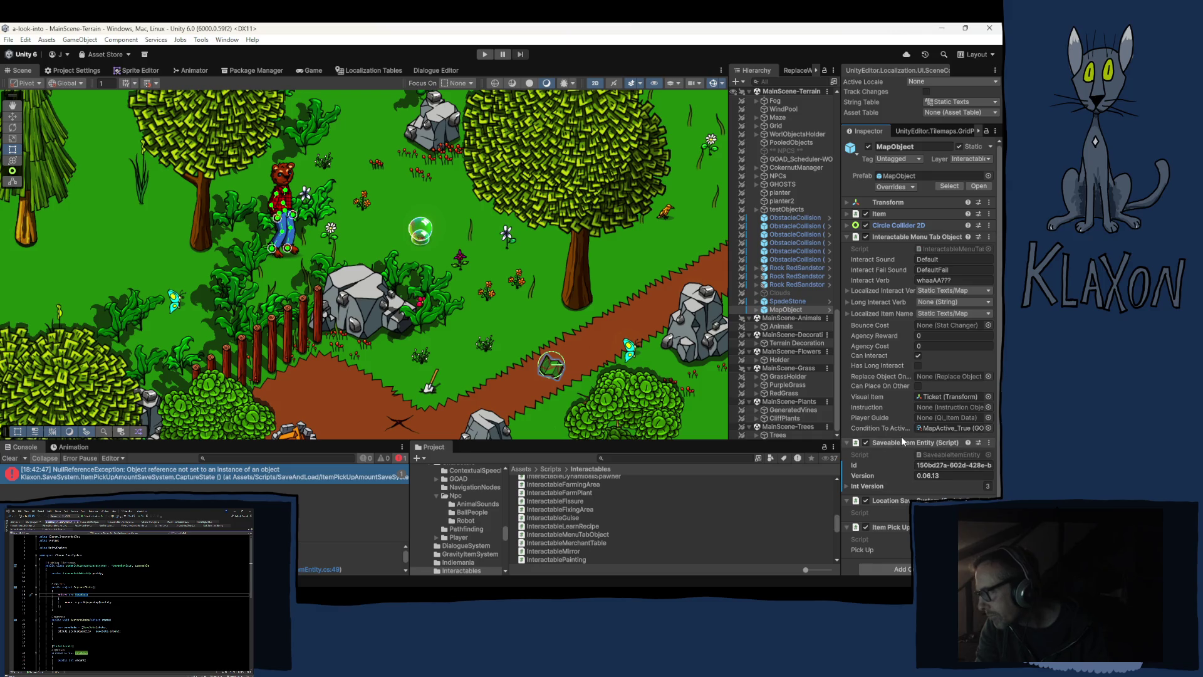
{"action": "left_click", "coordinate": [865, 442]}
{"action": "left_click", "coordinate": [866, 500]}
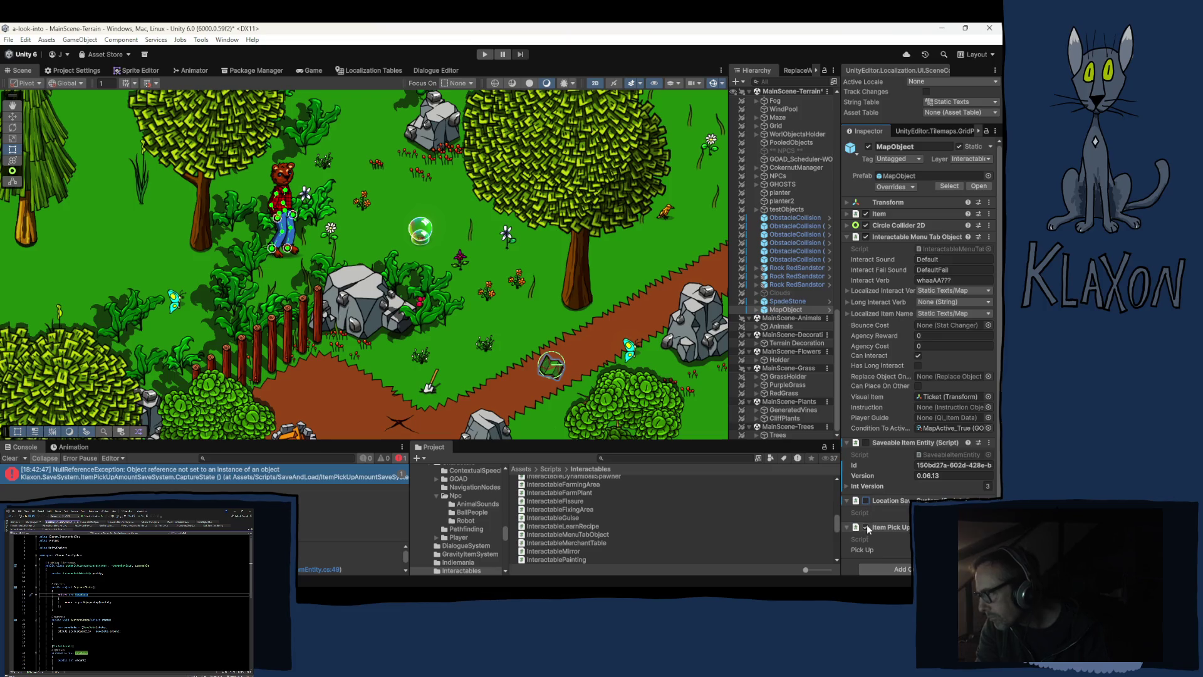
{"action": "left_click", "coordinate": [866, 527]}
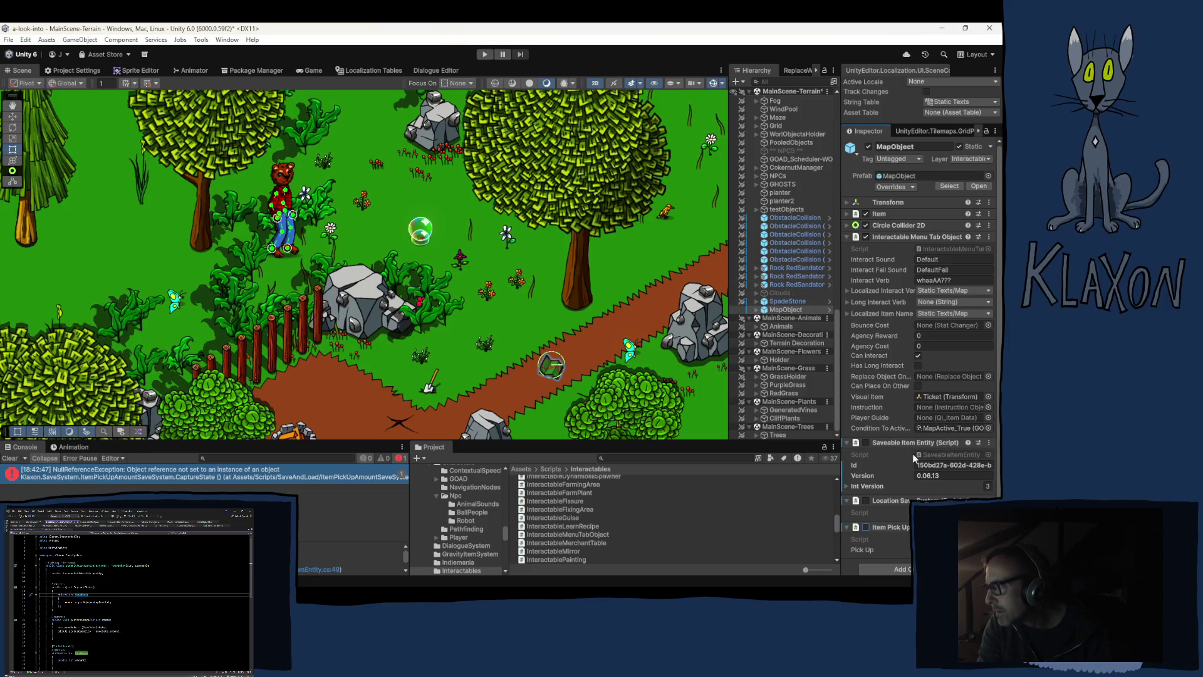
{"action": "left_click", "coordinate": [482, 55]}
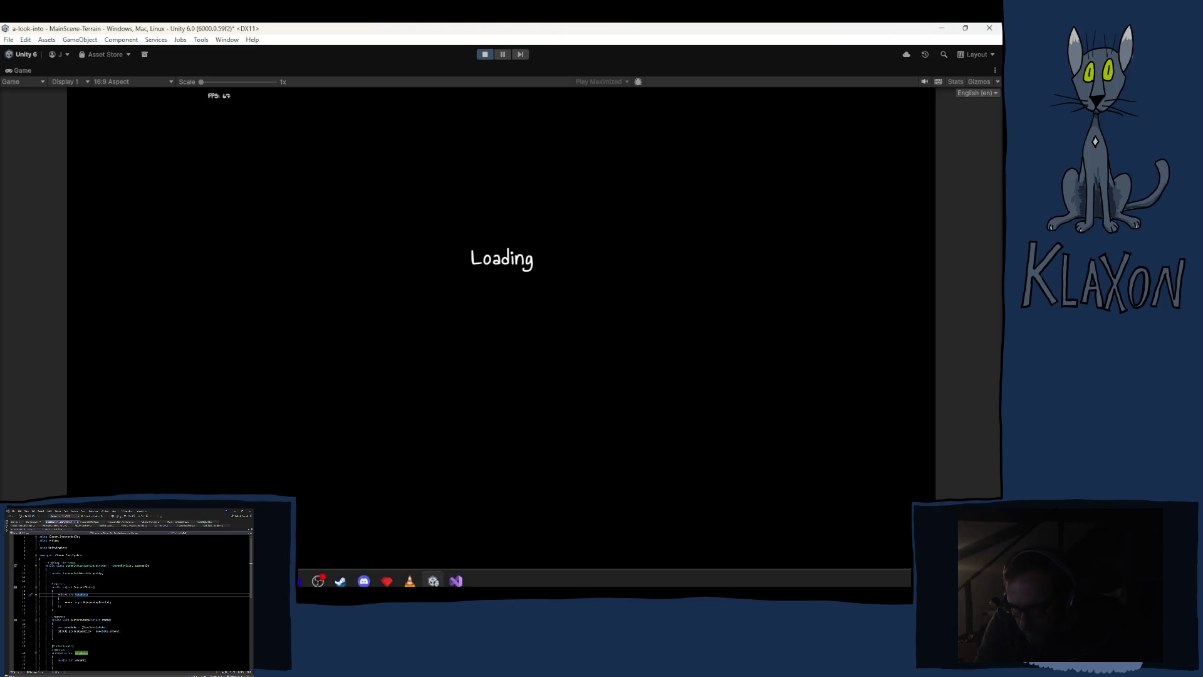
Read the ItemPickUpAmountSaveSystem NullReferenceException stack trace in the Console, then stop the play test
{"action": "key", "text": "ctrl+shift+c"}
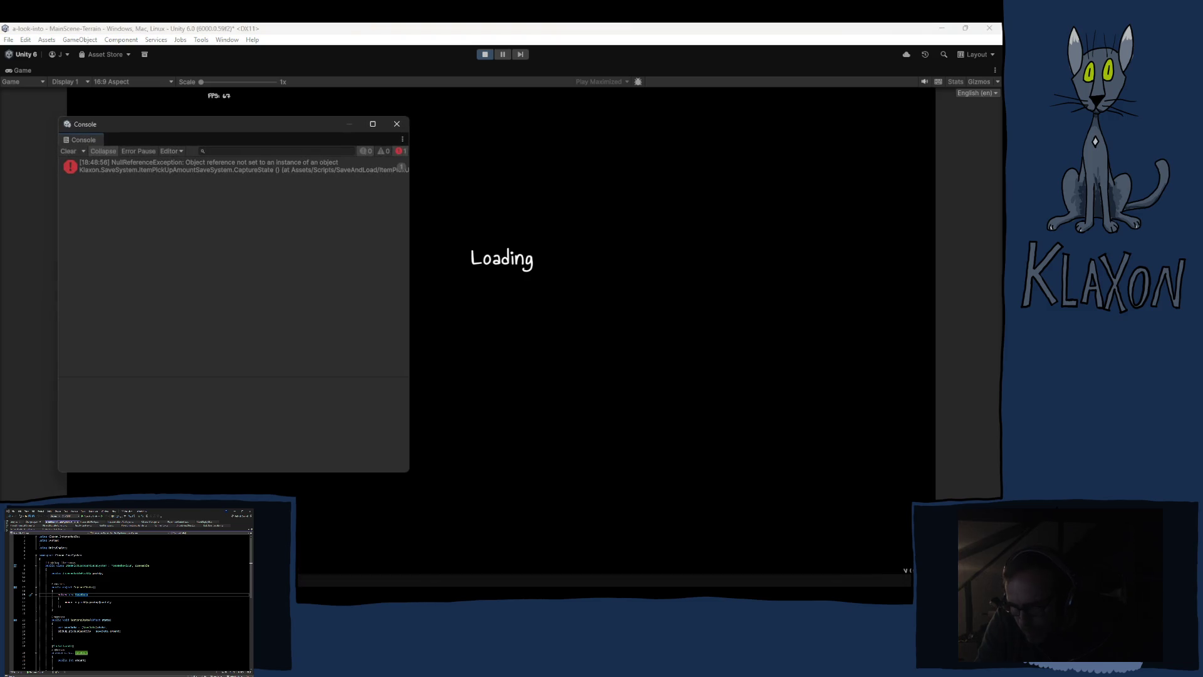
{"action": "left_click", "coordinate": [249, 168]}
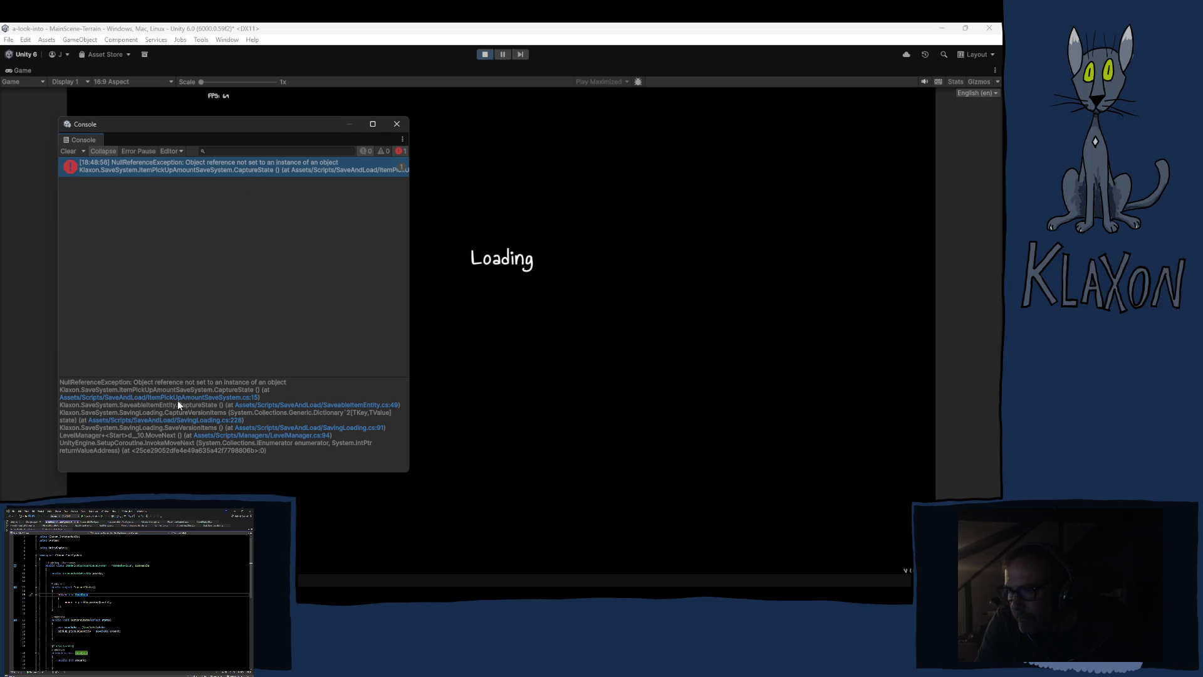
{"action": "left_click", "coordinate": [397, 125]}
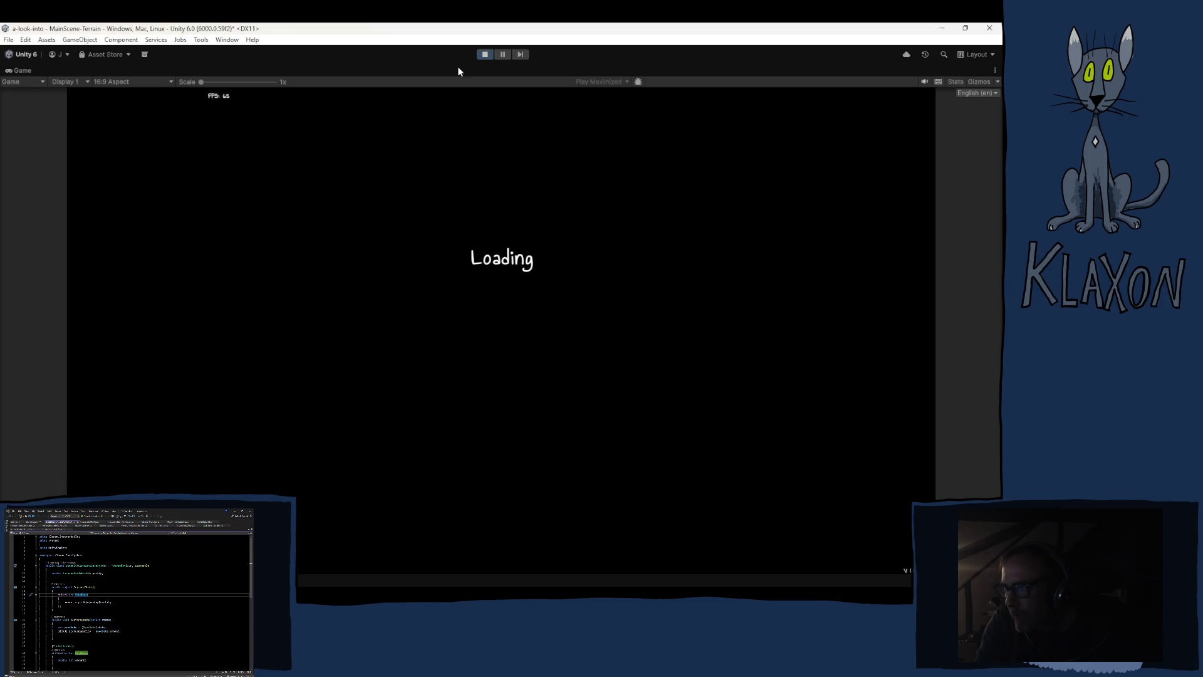
{"action": "left_click", "coordinate": [480, 57]}
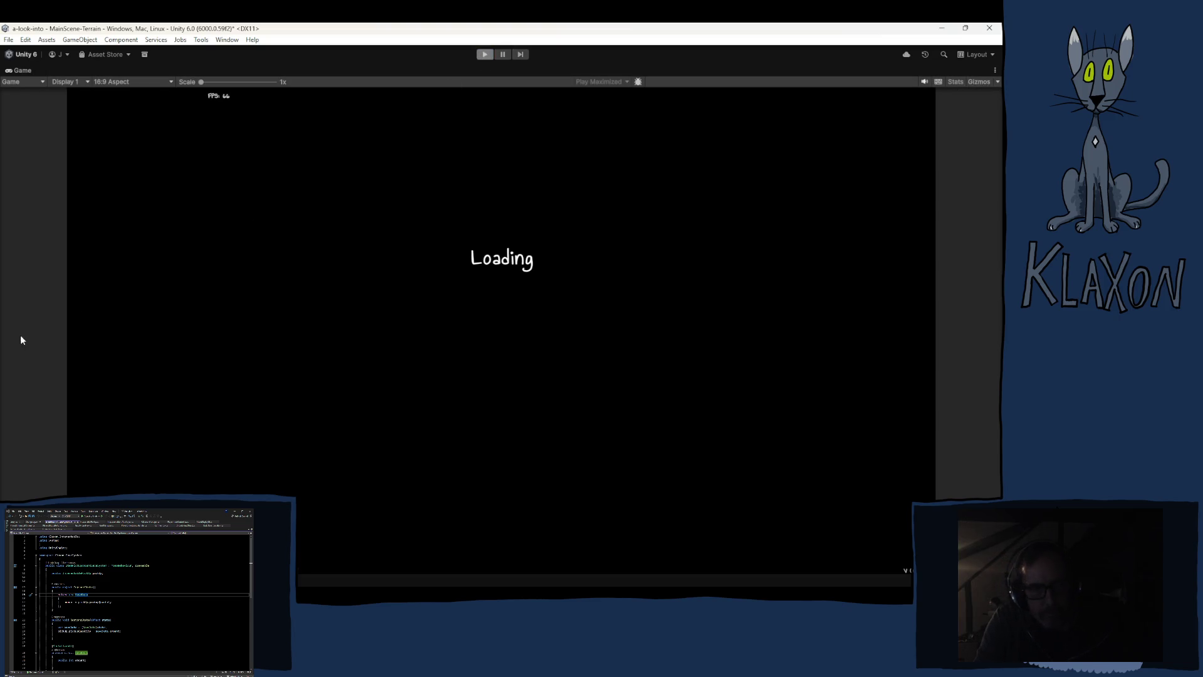
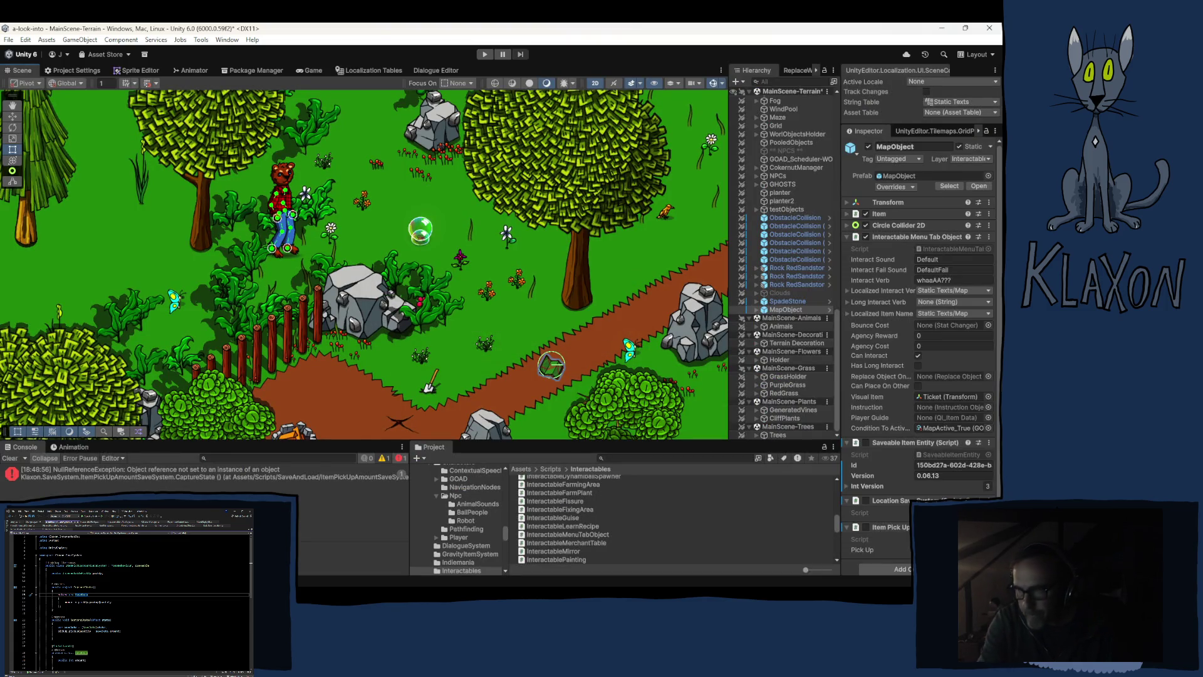
After checking the null reference error, remove Item Pick Up from MapObject and apply it to the MapObject prefab
{"action": "left_click", "coordinate": [175, 472]}
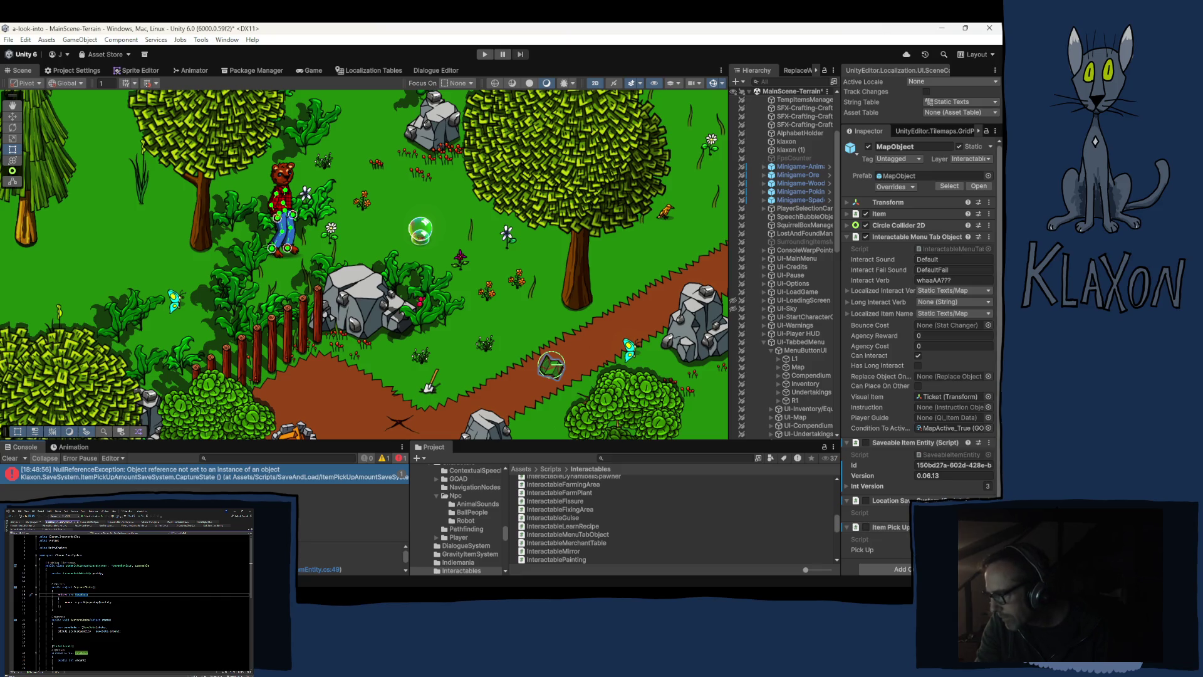
{"action": "left_click", "coordinate": [989, 527]}
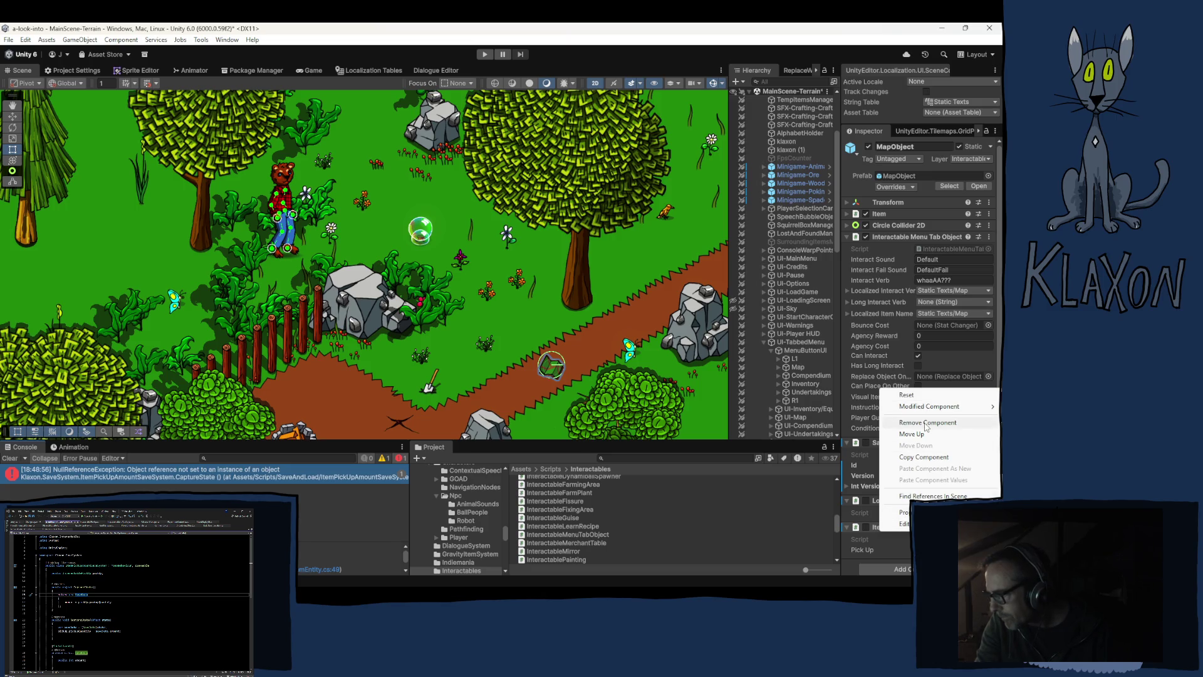
{"action": "left_click", "coordinate": [923, 423]}
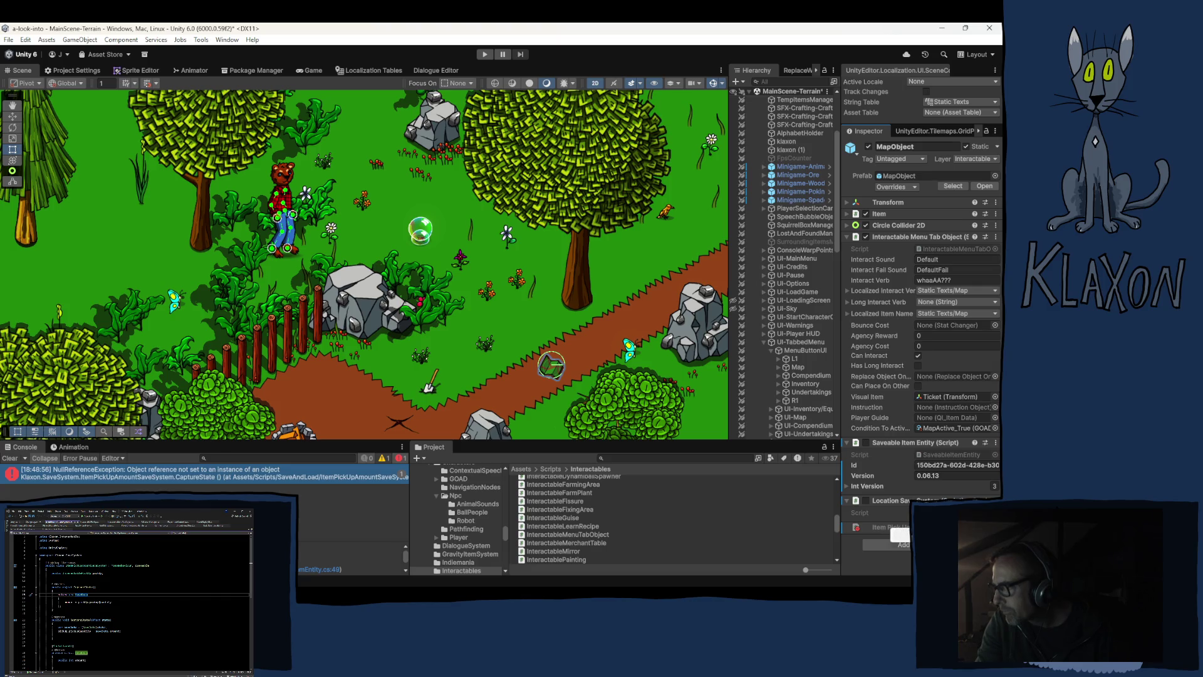
{"action": "right_click", "coordinate": [899, 530]}
{"action": "left_click", "coordinate": [847, 535]}
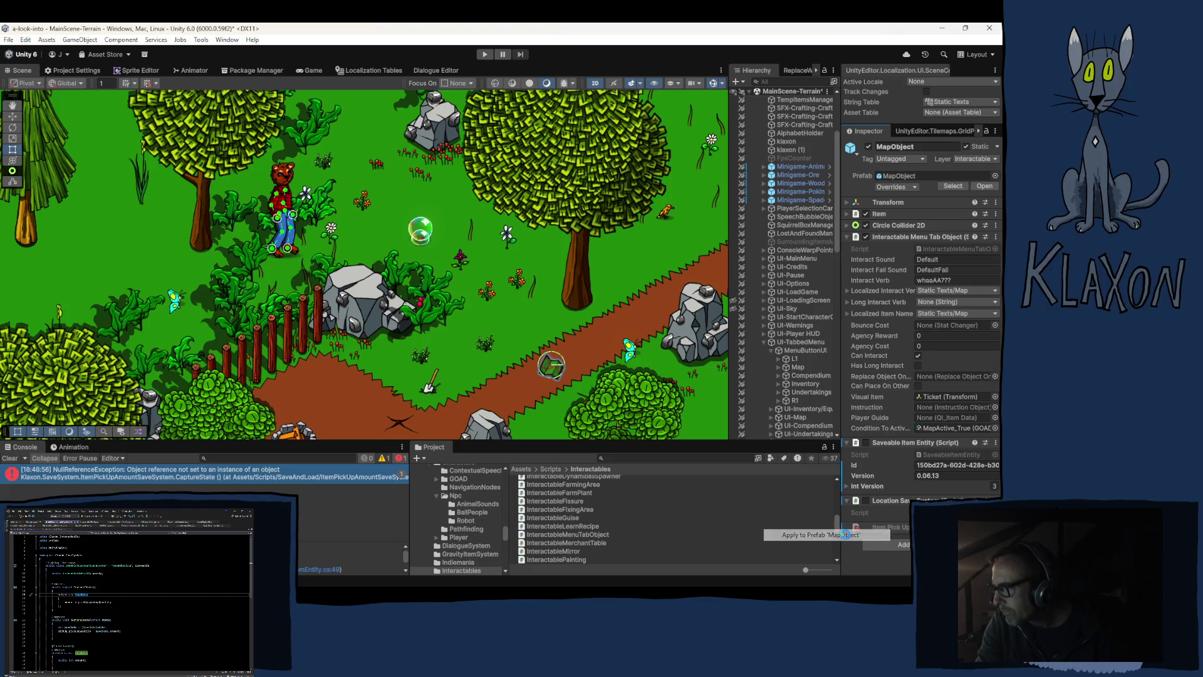
Enter Play mode and start a new save with the character name 'hgdfgdf'
{"action": "left_click", "coordinate": [486, 55]}
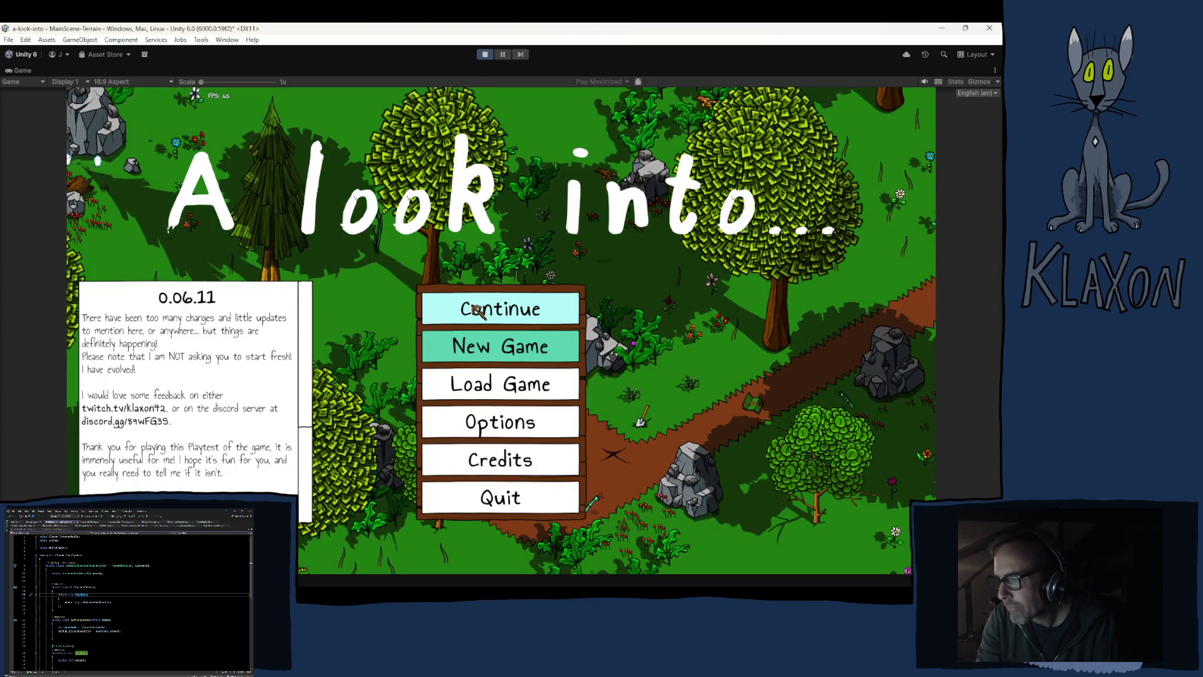
{"action": "left_click", "coordinate": [488, 347]}
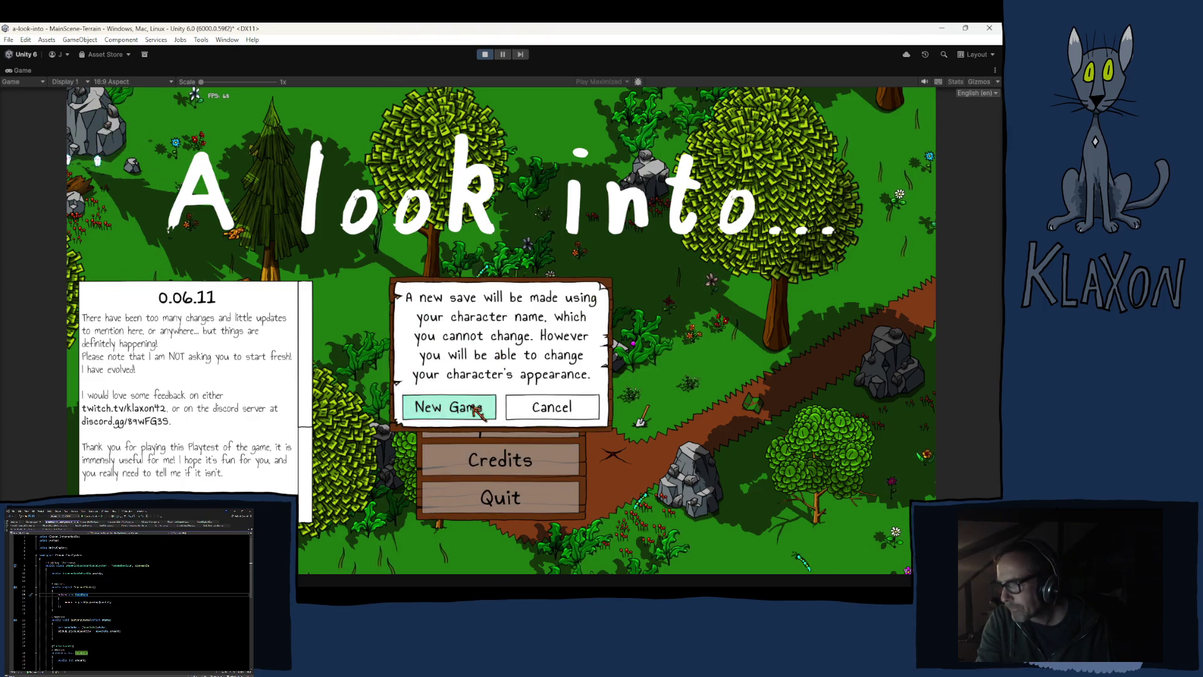
{"action": "left_click", "coordinate": [477, 408]}
{"action": "left_click", "coordinate": [520, 406]}
{"action": "type", "text": "hgdfgdf"}
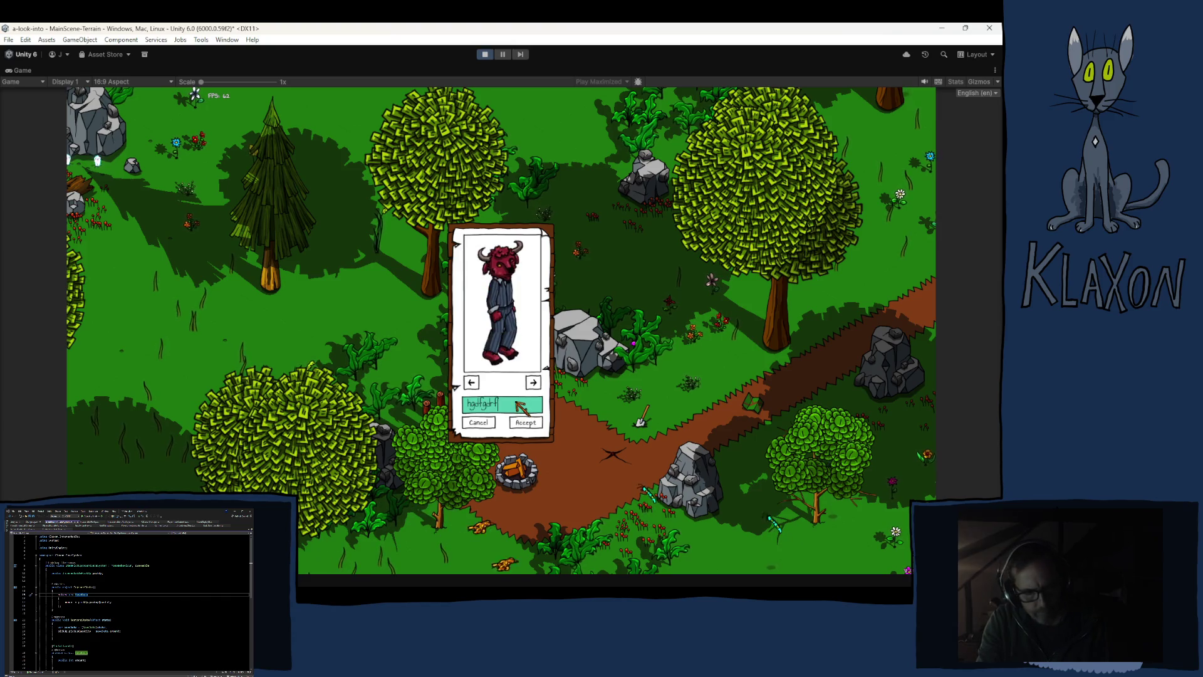
{"action": "left_click", "coordinate": [526, 422]}
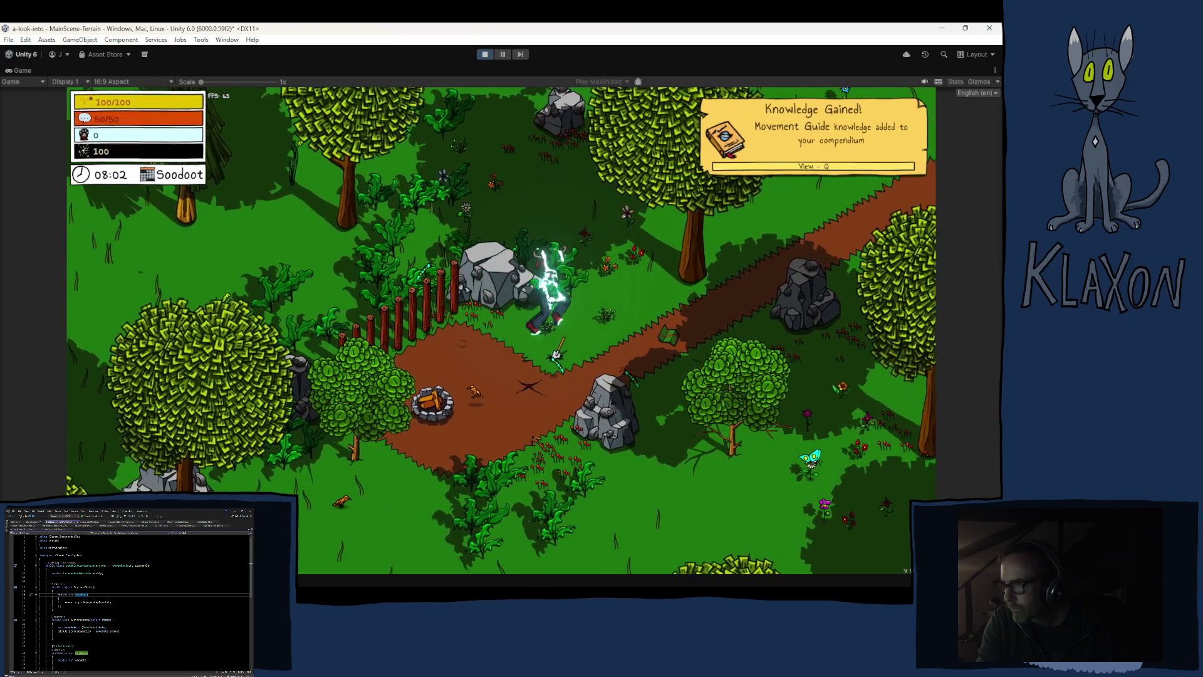
Walk to the map, pick it up with E, open the tabbed menu, then stop playing
{"action": "key", "text": "d"}
{"action": "key", "text": "e"}
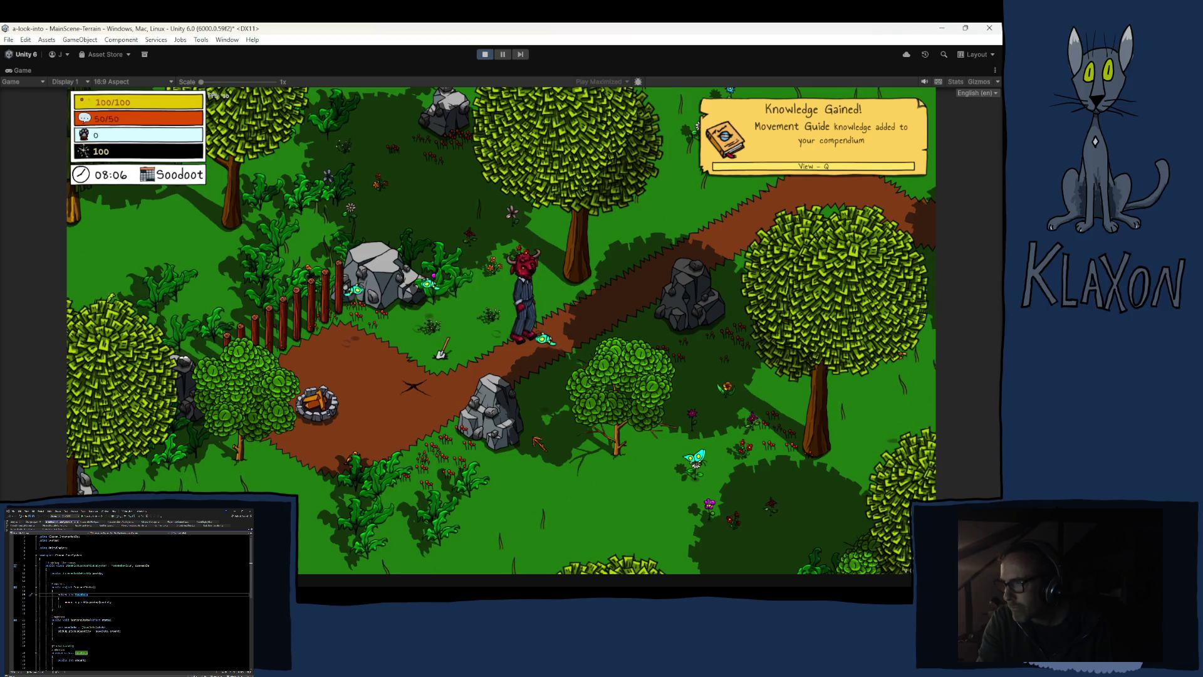
{"action": "key", "text": "Tab"}
{"action": "key", "text": "Tab"}
{"action": "key", "text": "Tab"}
{"action": "key", "text": "Tab"}
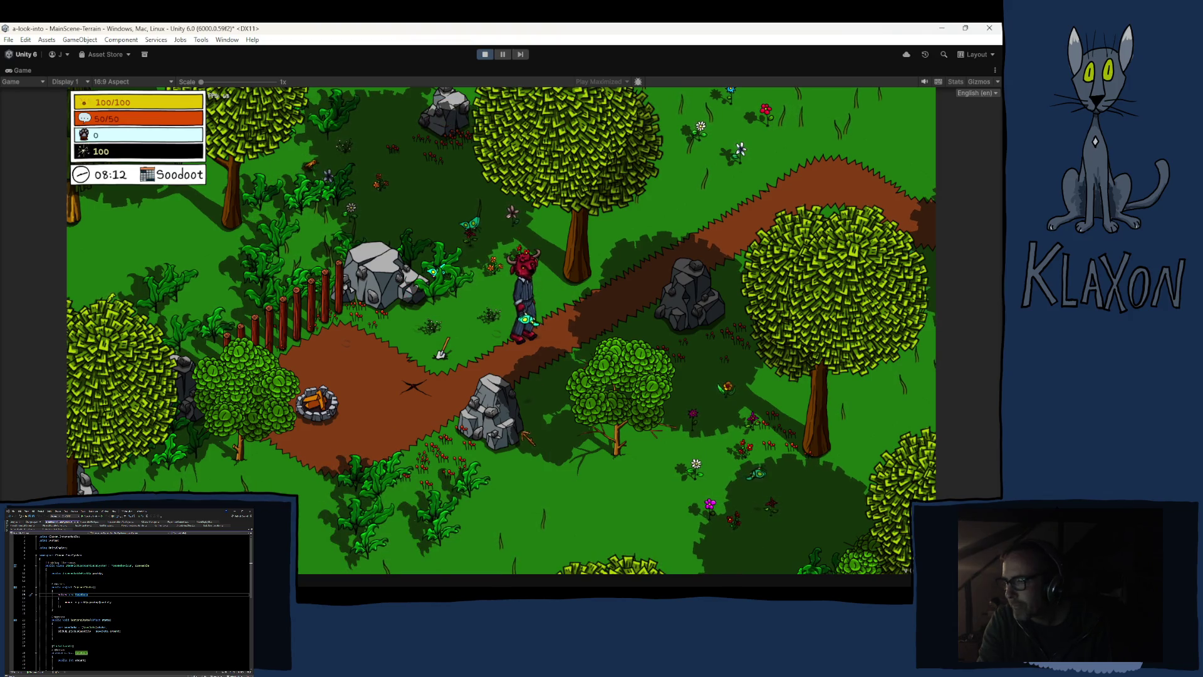
{"action": "left_click", "coordinate": [482, 55]}
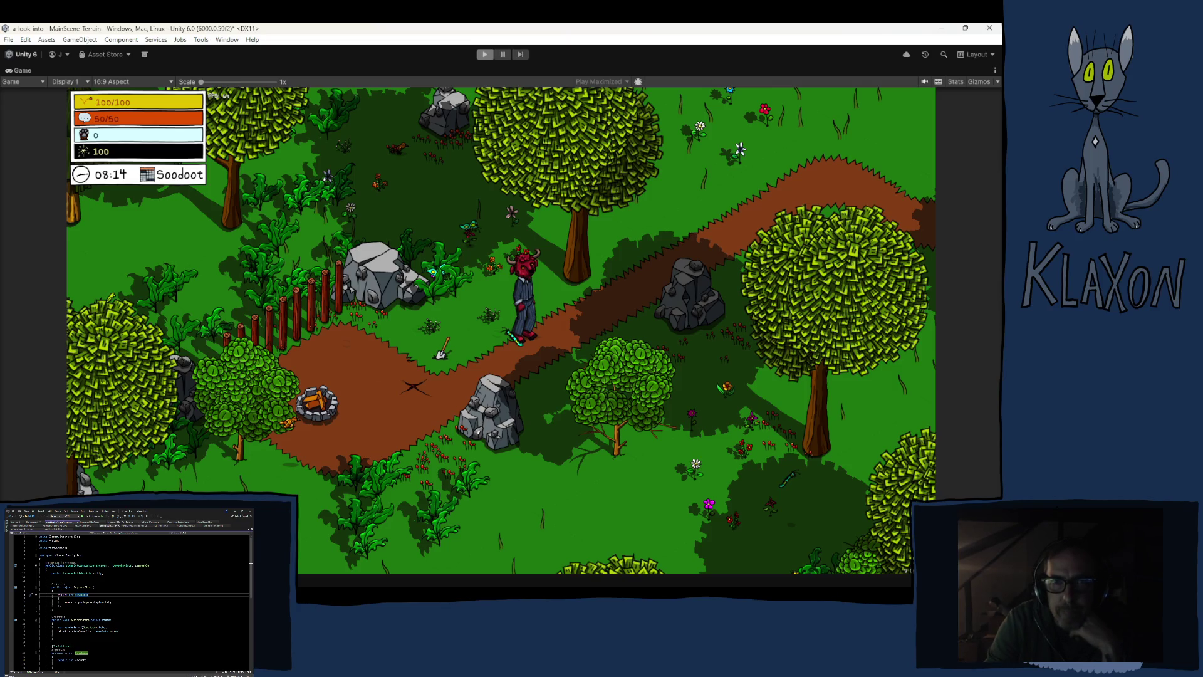
{"action": "key", "text": "alt+Tab"}
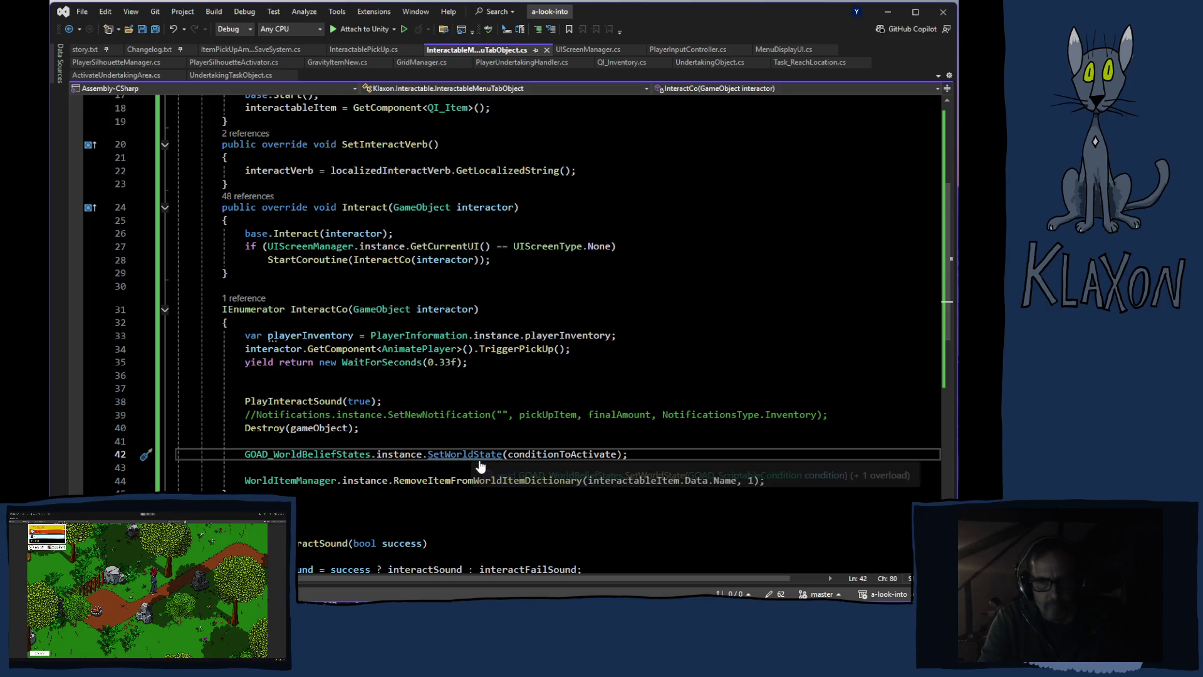
Go to SetWorldState's definition in GOAD_WorldBeliefStates.cs and check onWorldStateUpdateEvent's Quick Info
{"action": "left_click", "coordinate": [477, 455], "text": "ctrl"}
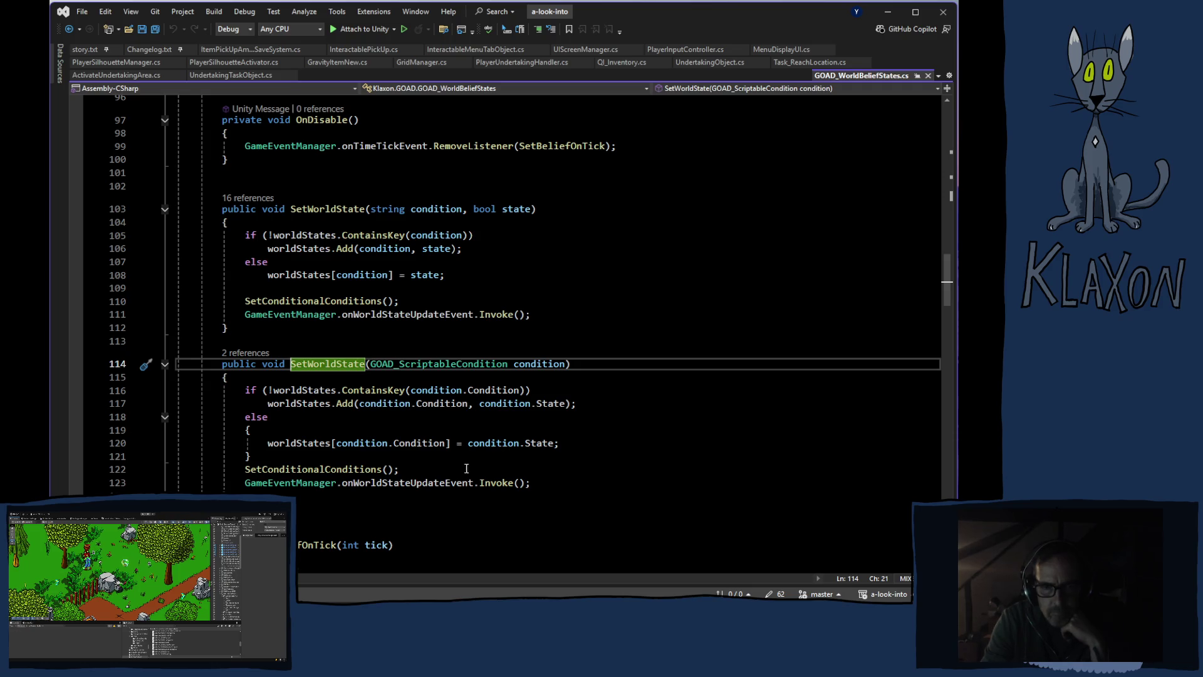
{"action": "mouse_move", "coordinate": [463, 481]}
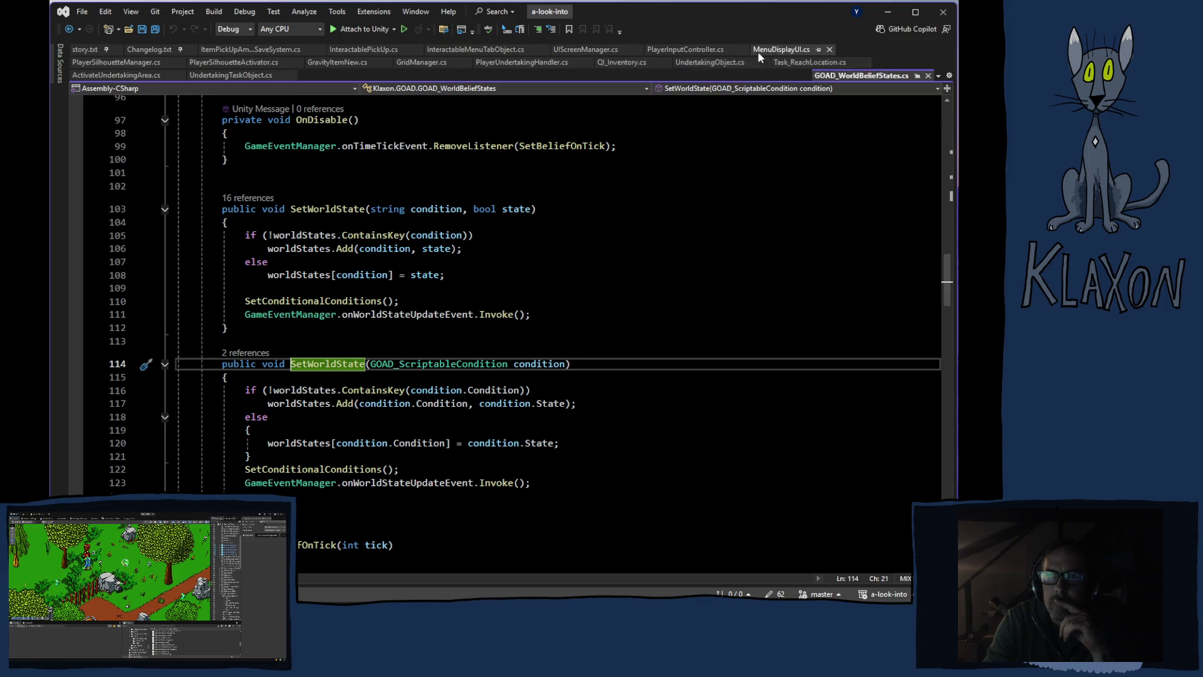
{"action": "left_click", "coordinate": [783, 50]}
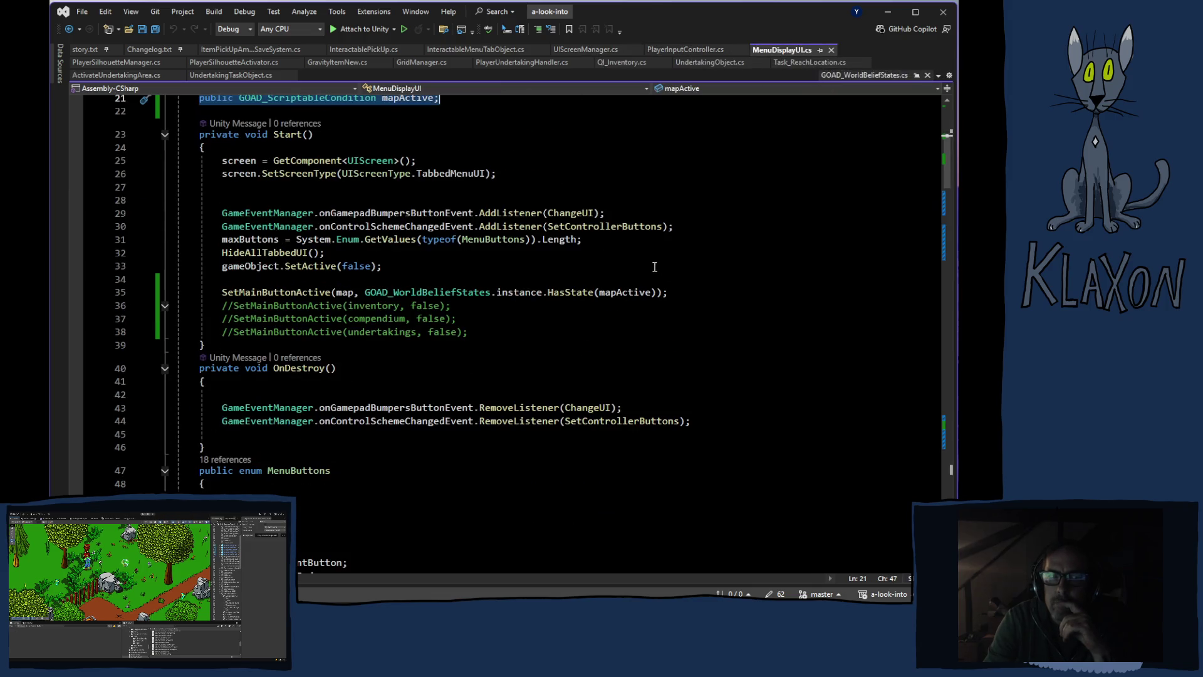
Highlight the map SetMainButtonActive(HasState(mapActive)) line in Start, then go back to InteractableMenuTabObject.cs
{"action": "scroll", "coordinate": [645, 273], "scroll_direction": "down", "scroll_amount": 6}
{"action": "scroll", "coordinate": [645, 272], "scroll_direction": "down", "scroll_amount": 6}
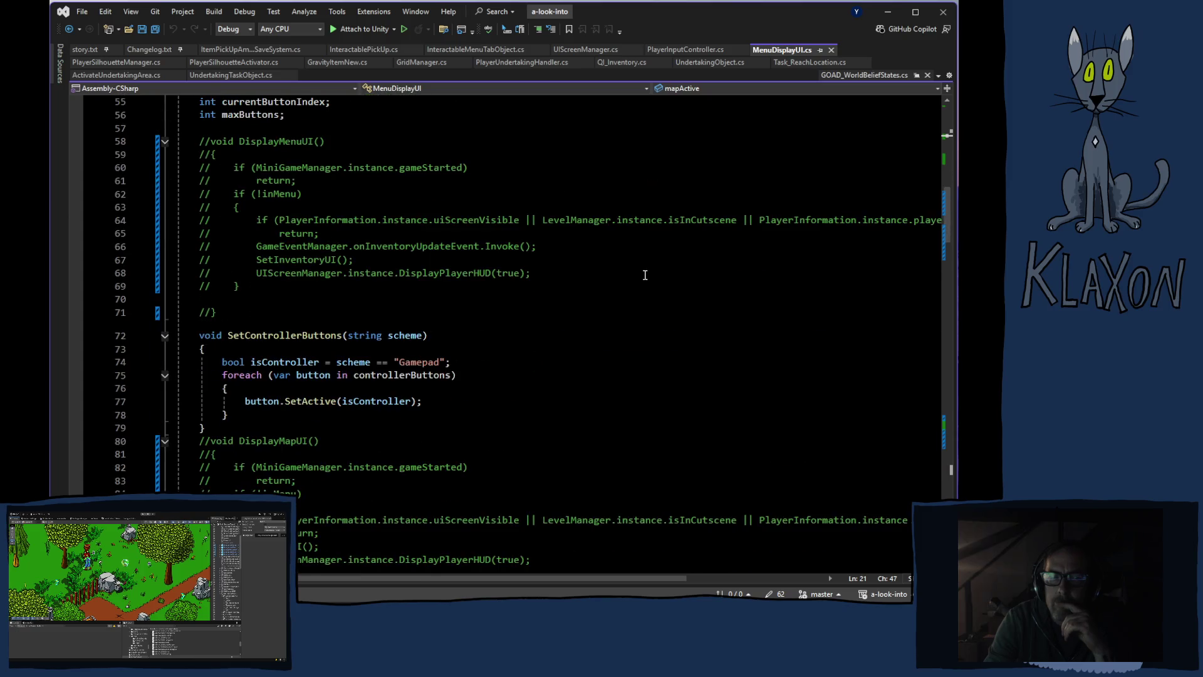
{"action": "scroll", "coordinate": [645, 274], "scroll_direction": "up", "scroll_amount": 8}
{"action": "scroll", "coordinate": [643, 279], "scroll_direction": "up", "scroll_amount": 4}
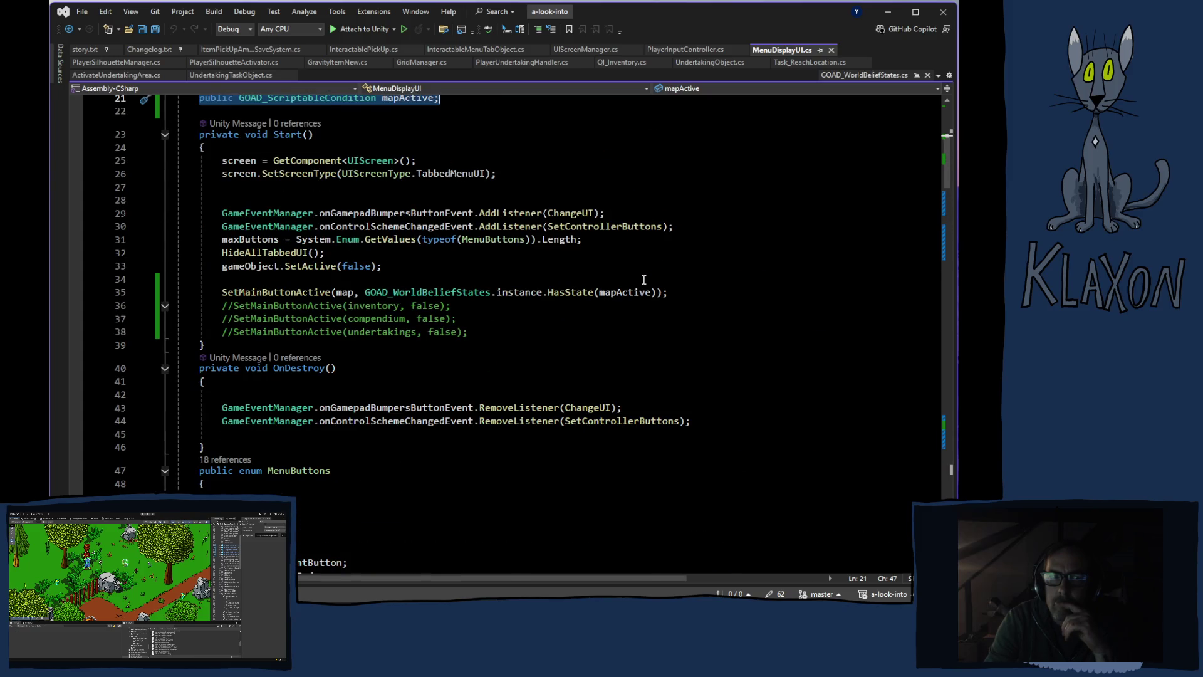
{"action": "mouse_move", "coordinate": [226, 288]}
{"action": "left_mouse_down"}
{"action": "mouse_move", "coordinate": [681, 283]}
{"action": "mouse_move", "coordinate": [670, 293]}
{"action": "left_mouse_up"}
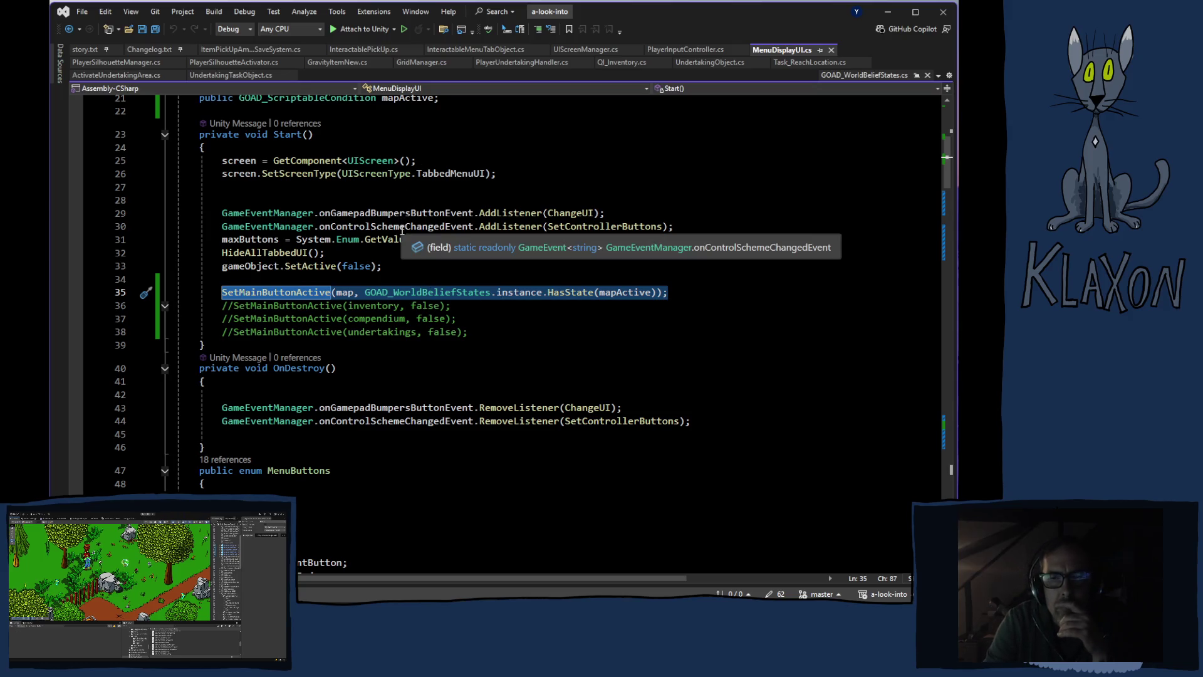
{"action": "mouse_move", "coordinate": [384, 293]}
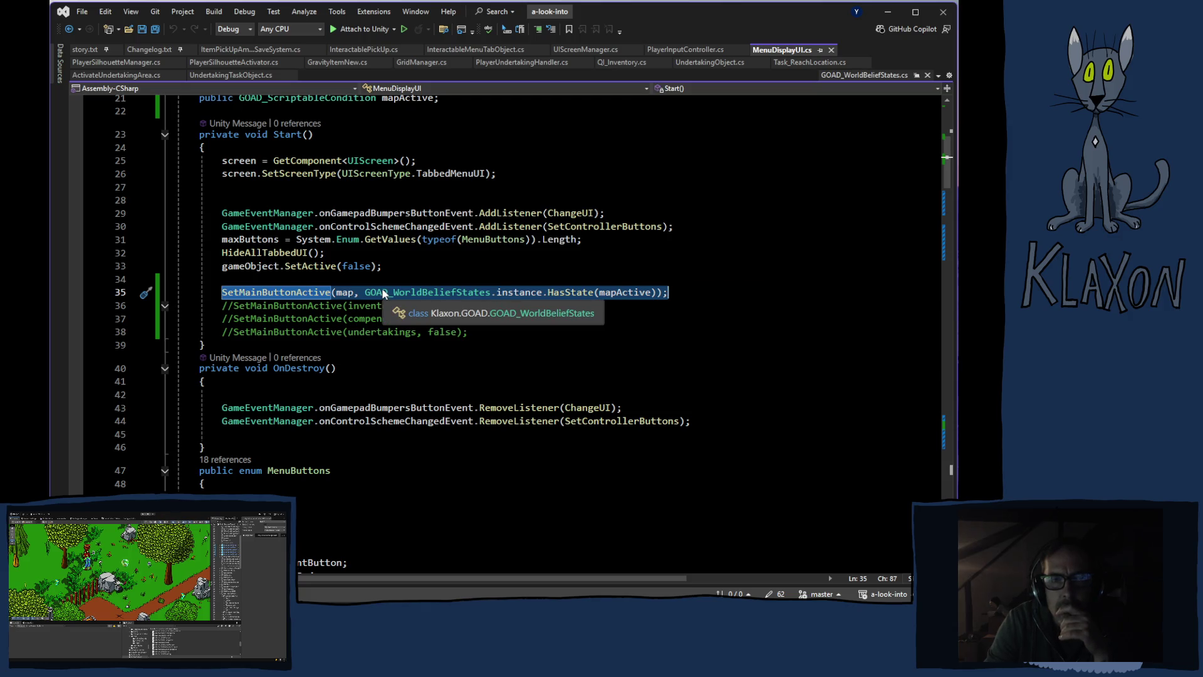
{"action": "mouse_move", "coordinate": [356, 268]}
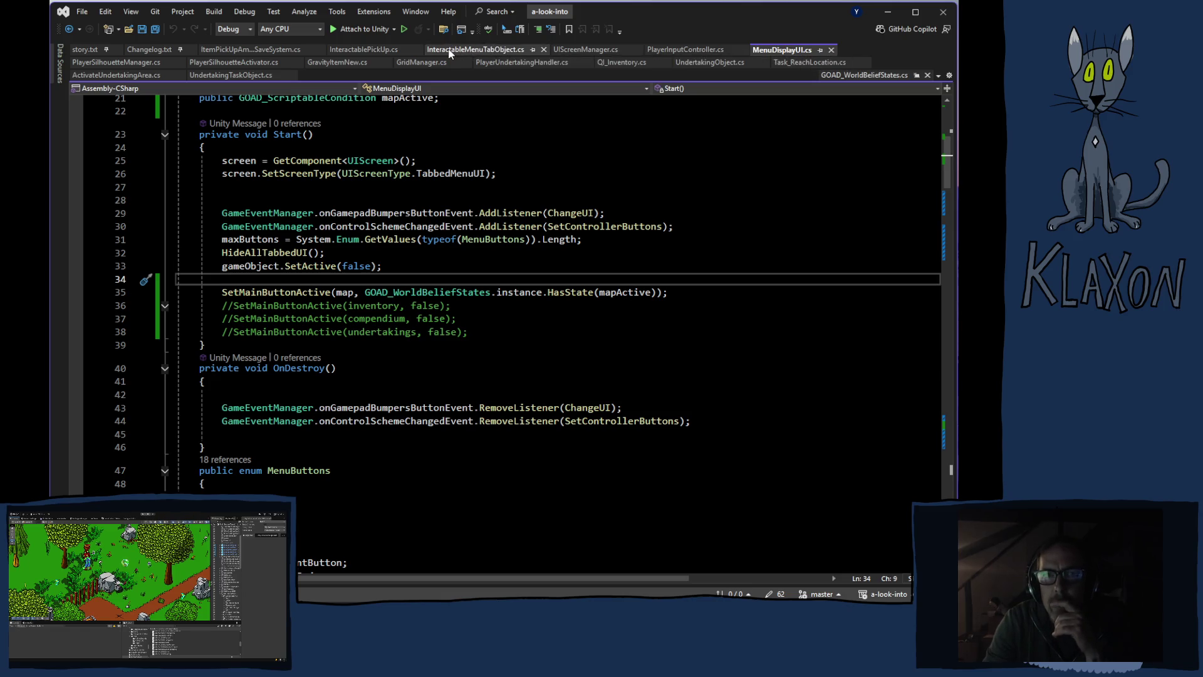
{"action": "left_click", "coordinate": [468, 50]}
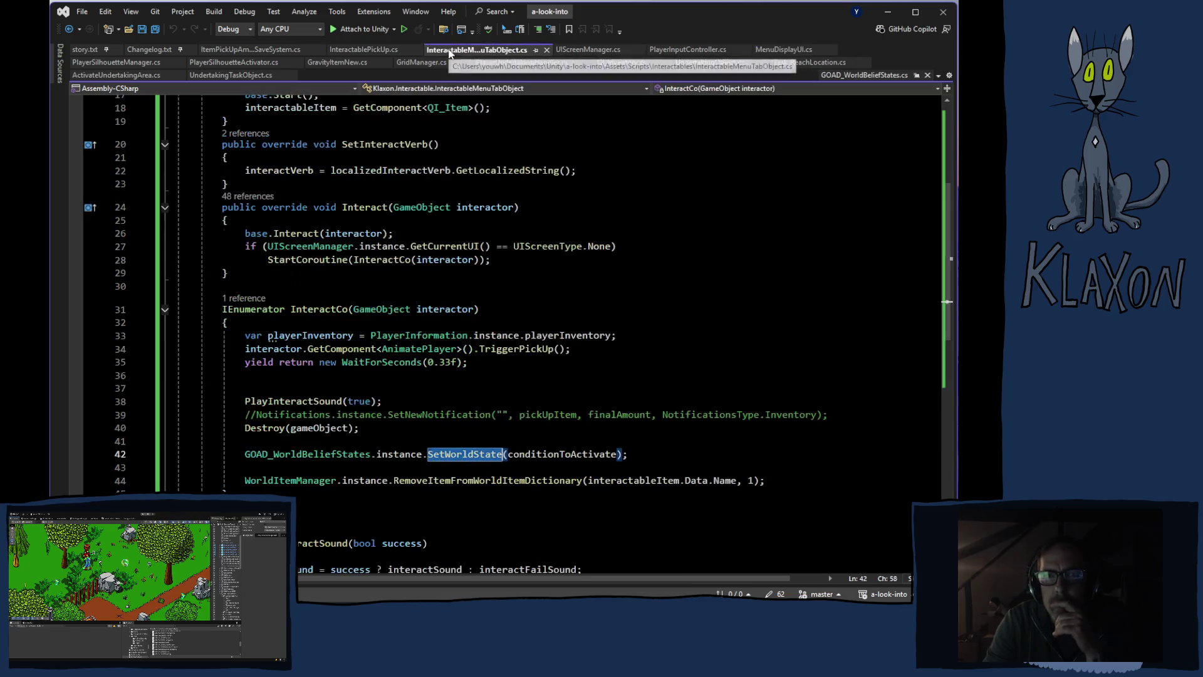
Add GameEventManager.onWorldStateUpdateEvent.Invoke(); on line 43 and save the script
{"action": "left_click", "coordinate": [298, 468]}
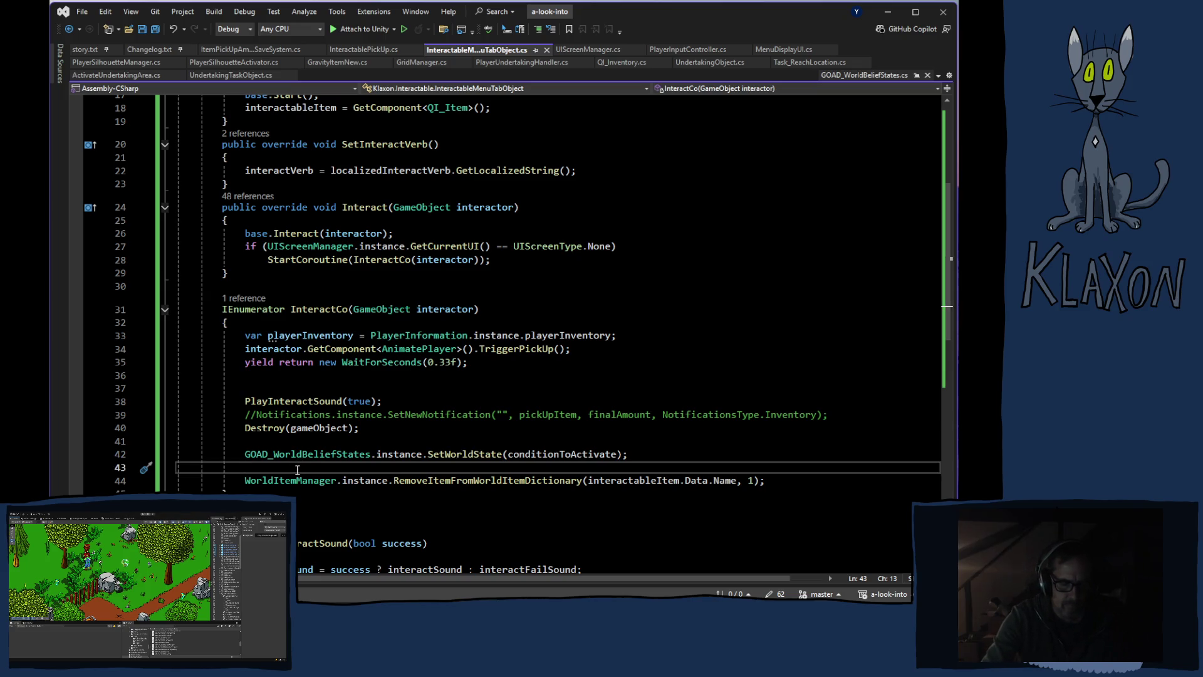
{"action": "type", "text": "game"}
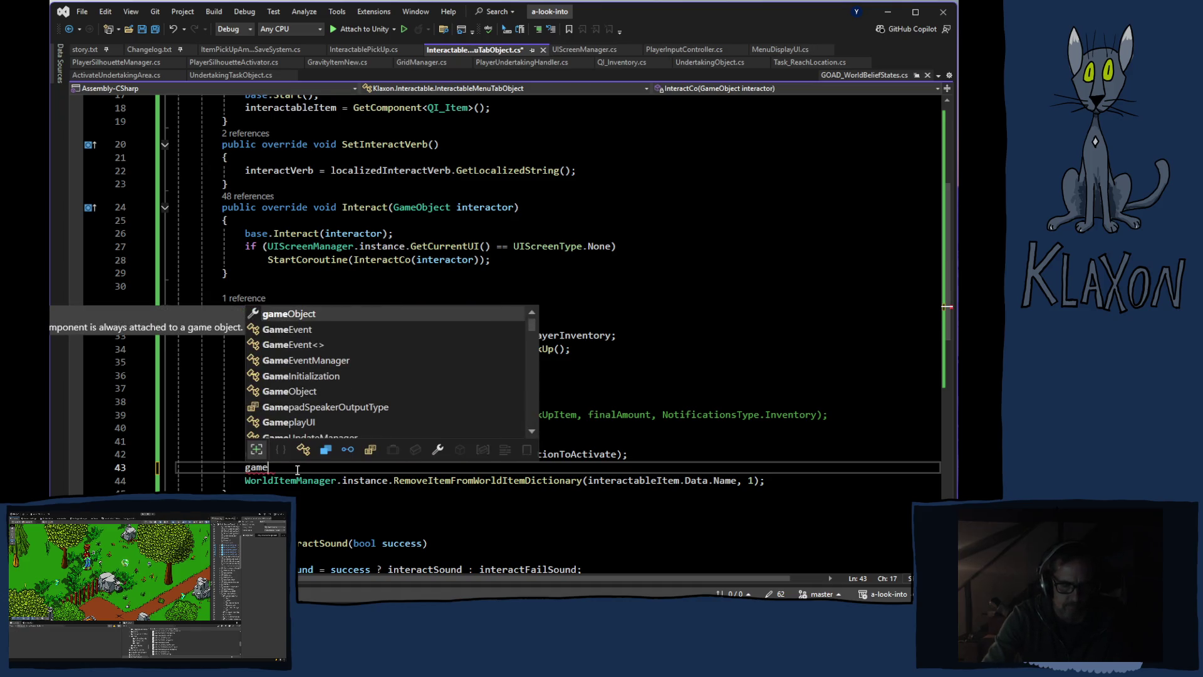
{"action": "type", "text": "e"}
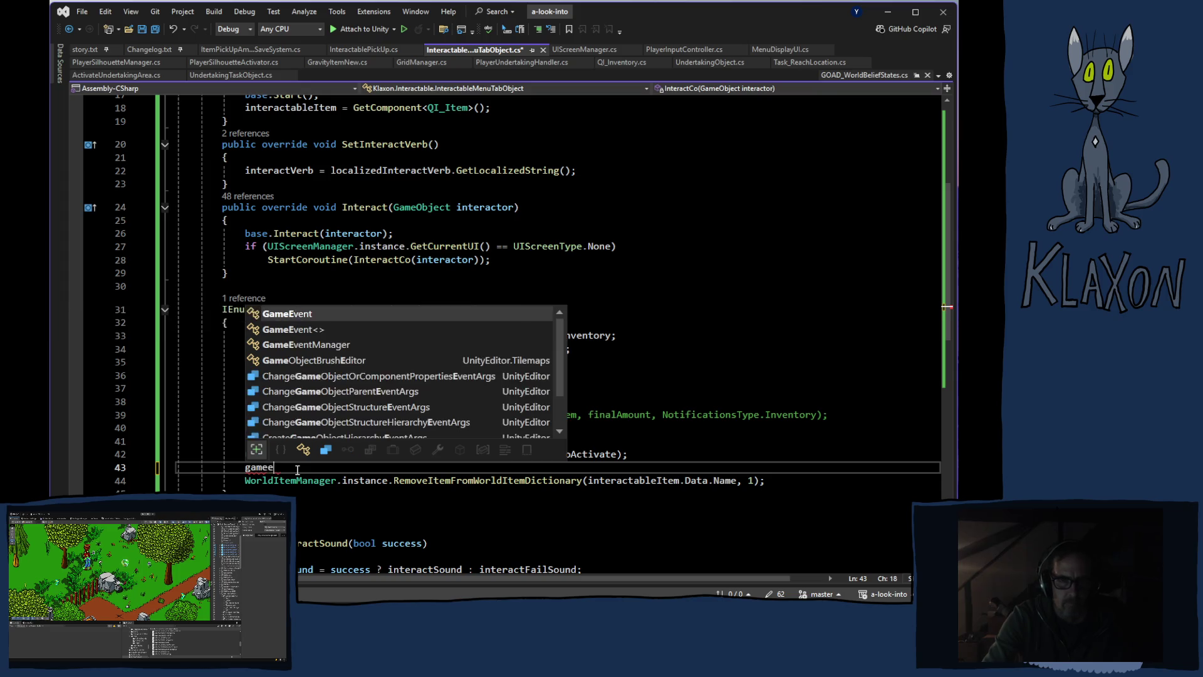
{"action": "key", "text": "Down"}
{"action": "key", "text": "Down"}
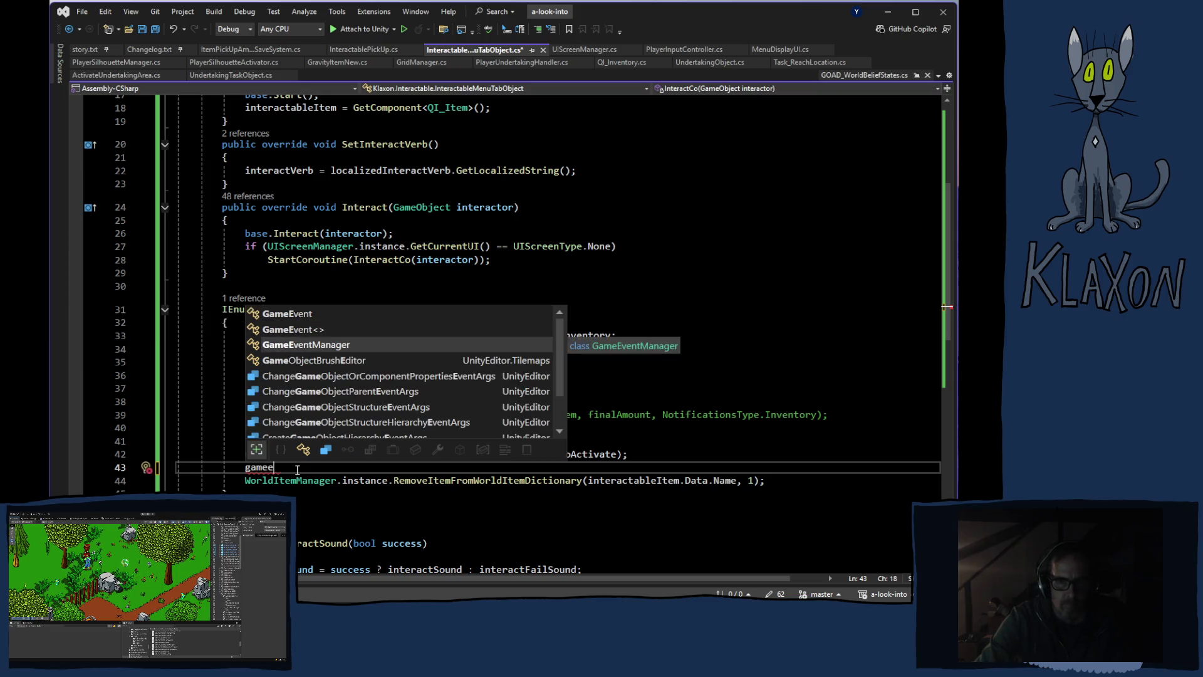
{"action": "key", "text": "Tab"}
{"action": "type", "text": ".onwor"}
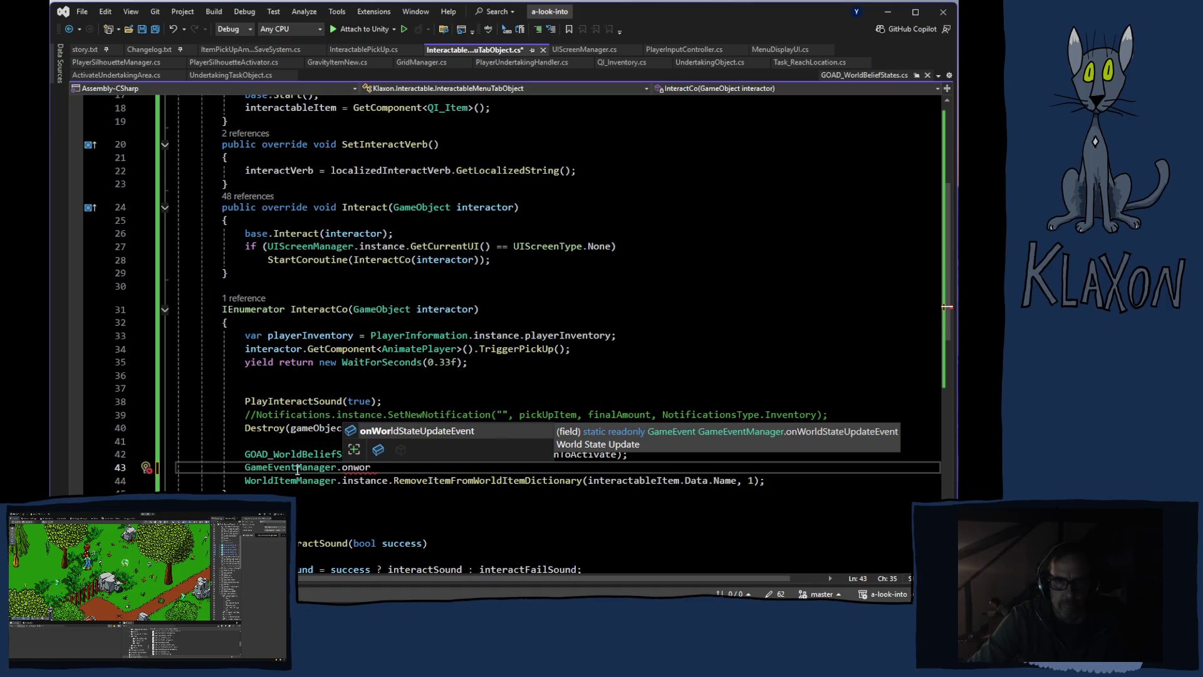
{"action": "key", "text": "Tab"}
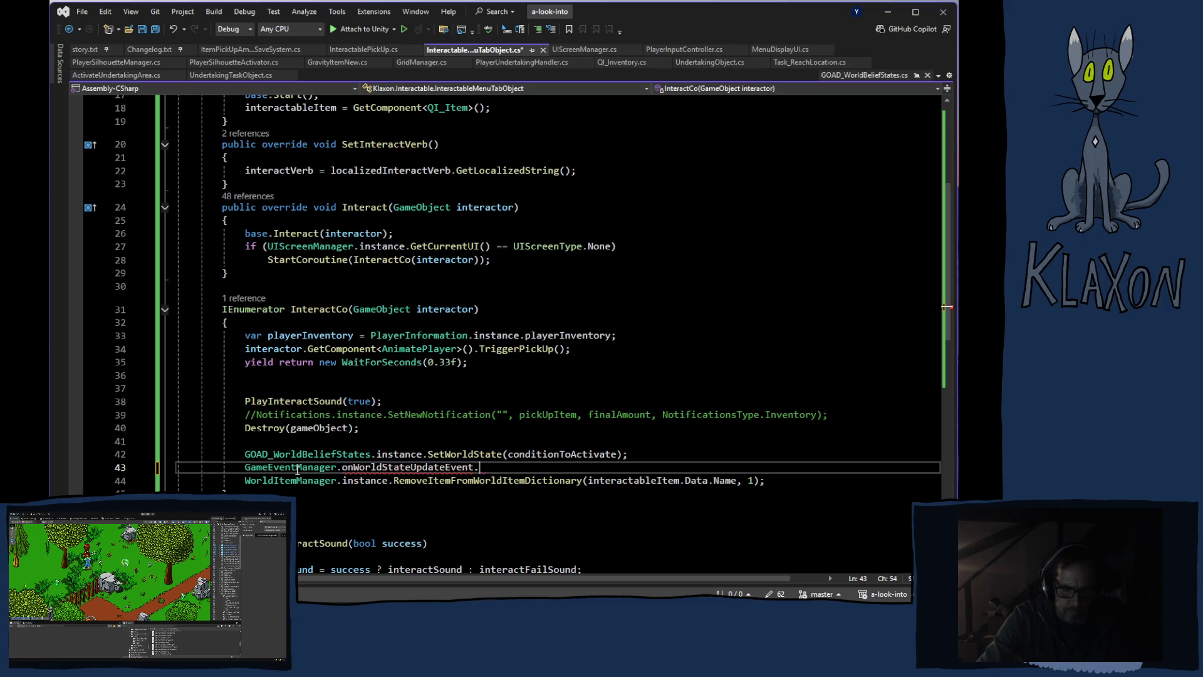
{"action": "type", "text": ".invoke()"}
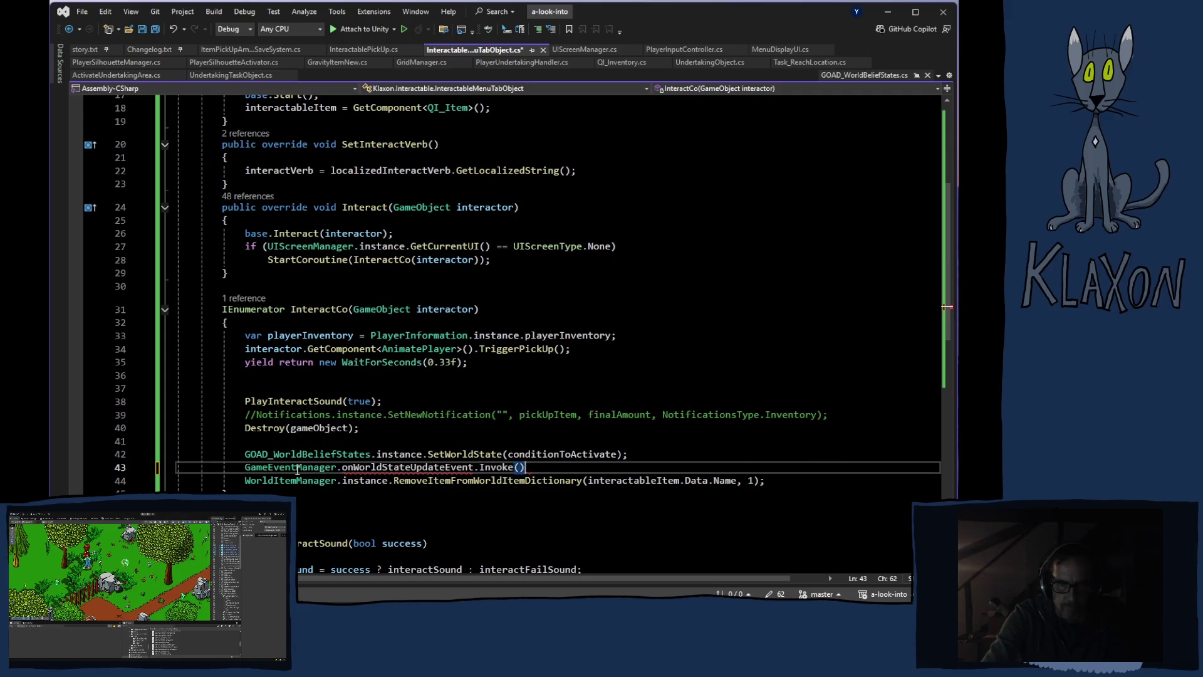
{"action": "type", "text": ";"}
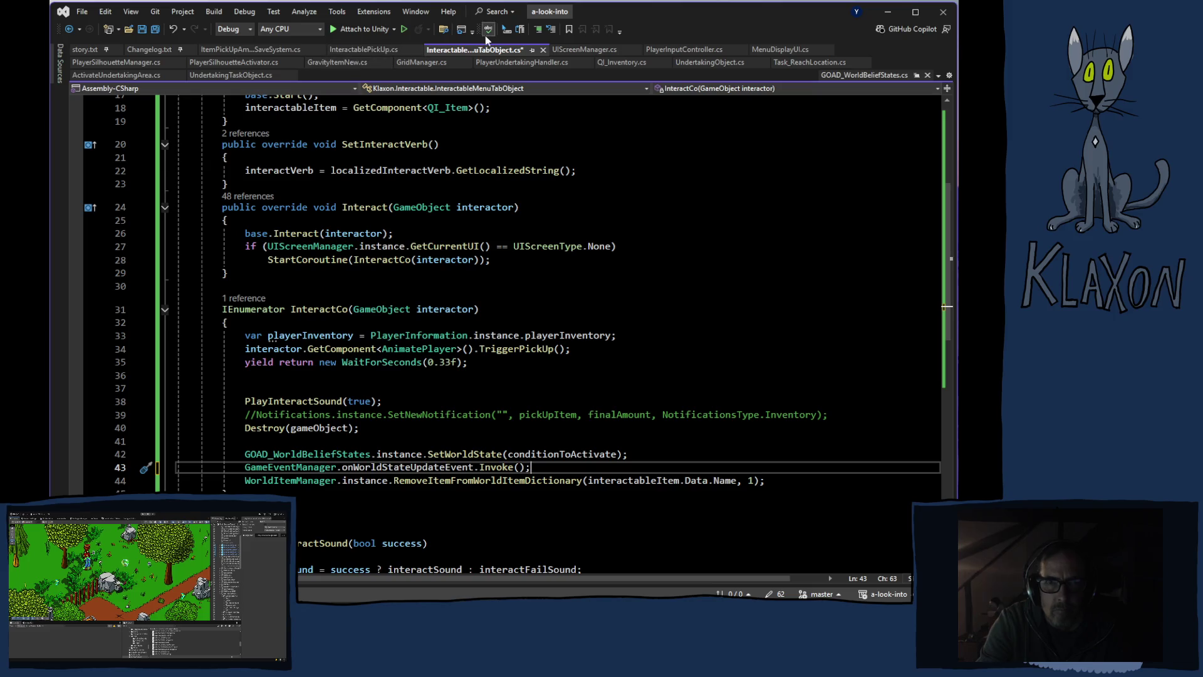
{"action": "key", "text": "ctrl+s"}
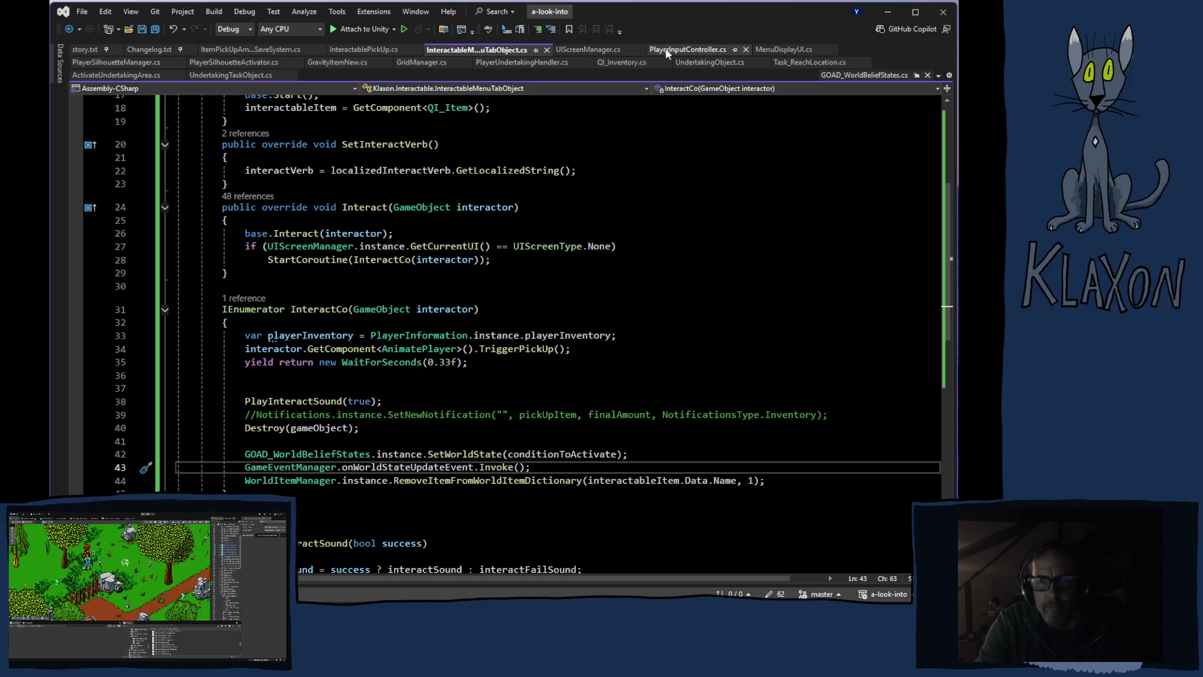
{"action": "left_click", "coordinate": [782, 50]}
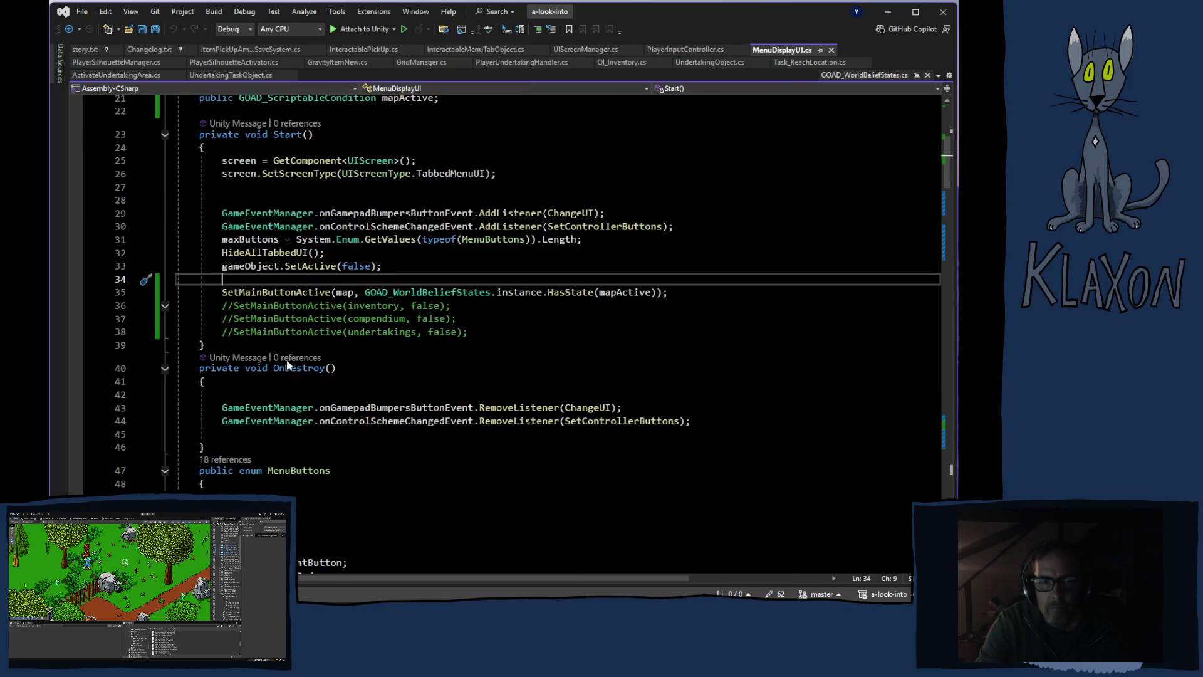
Add GameEventManager.onWorldStateUpdateEvent.AddListener(); on a new line after line 30
{"action": "left_click", "coordinate": [682, 227]}
{"action": "key", "text": "Return"}
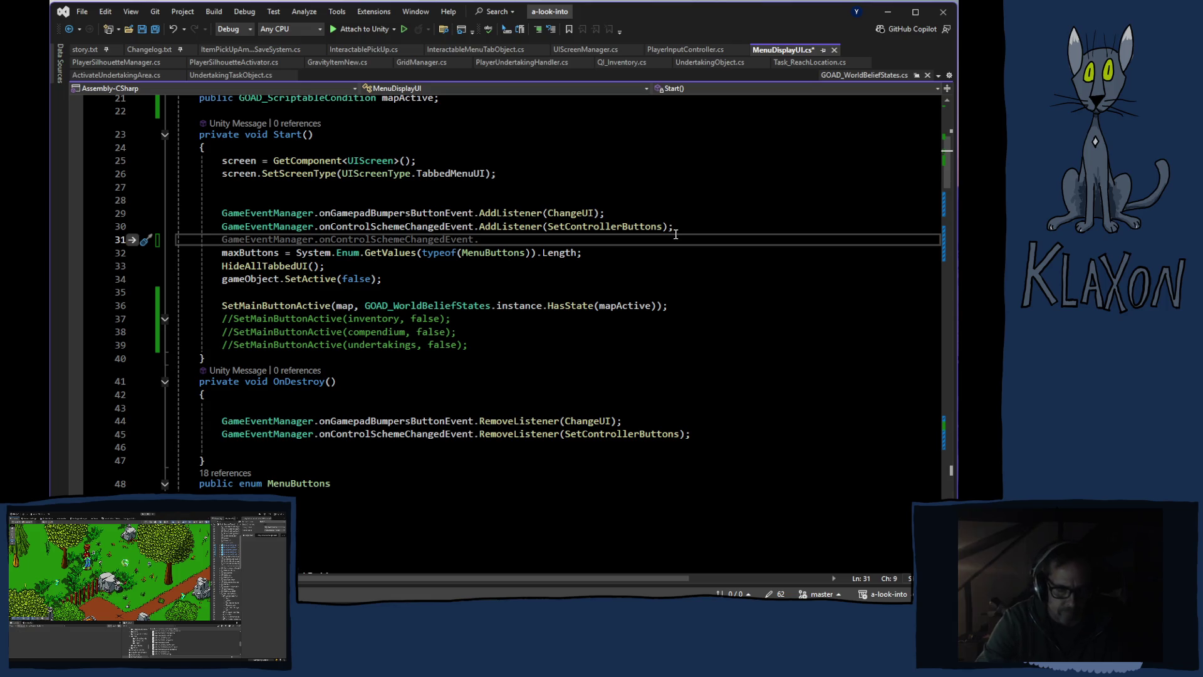
{"action": "type", "text": "gamee"}
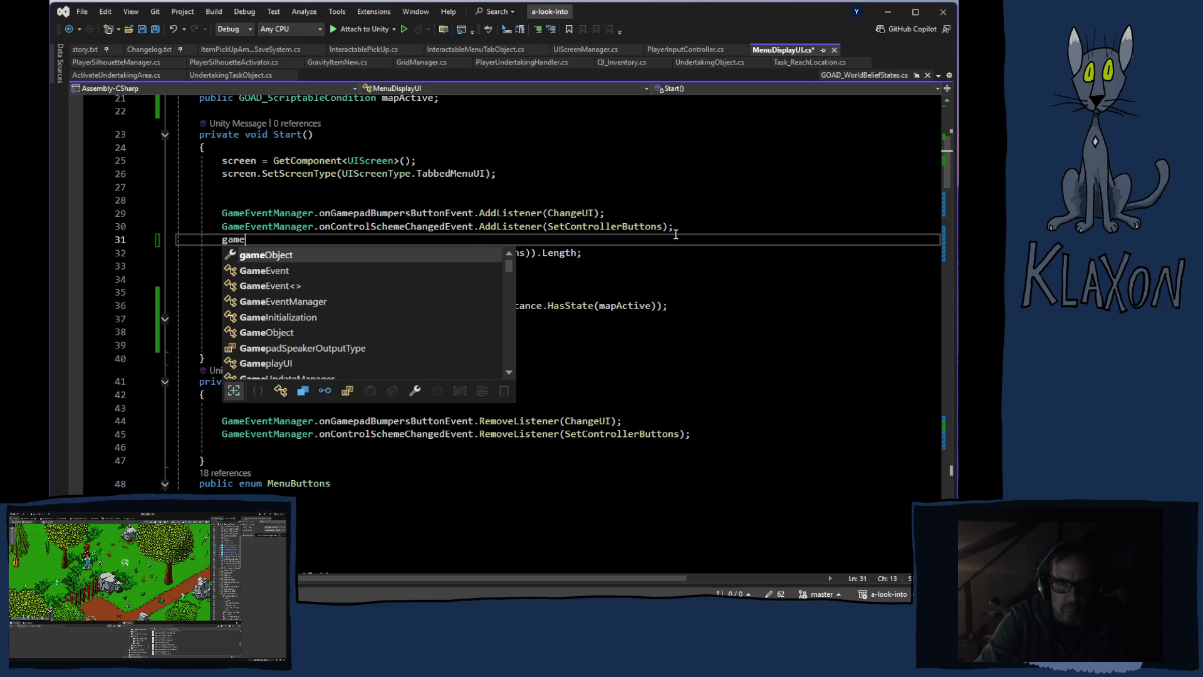
{"action": "key", "text": "Down"}
{"action": "key", "text": "Tab"}
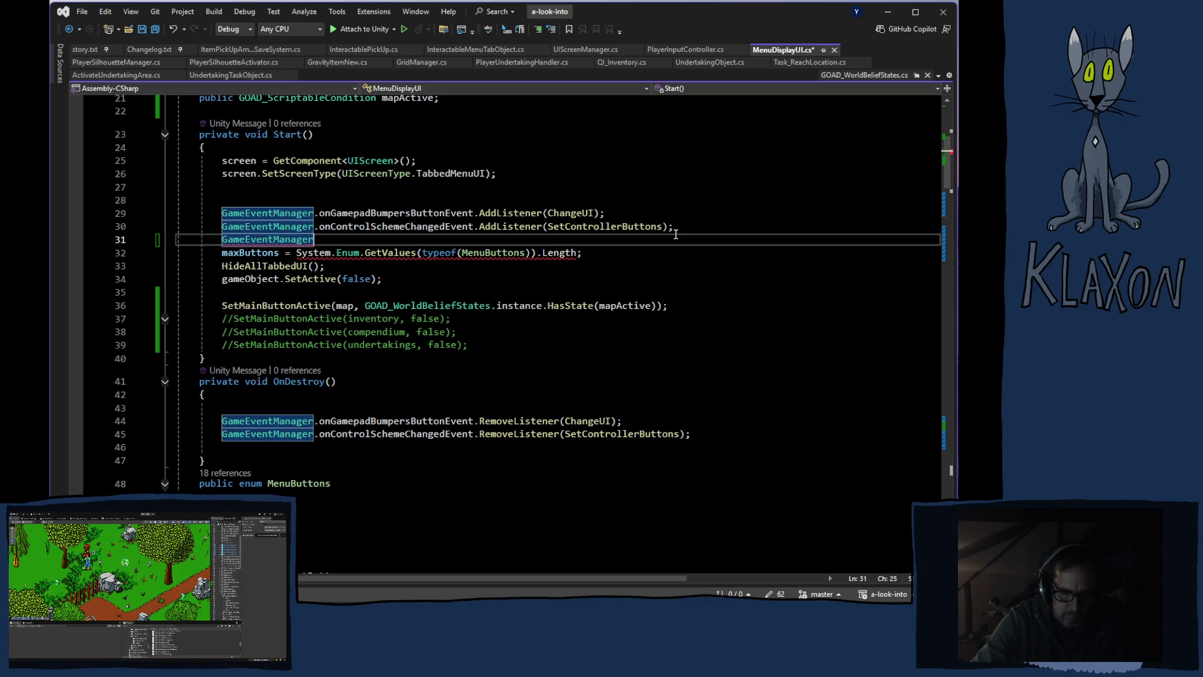
{"action": "type", "text": ".onwo"}
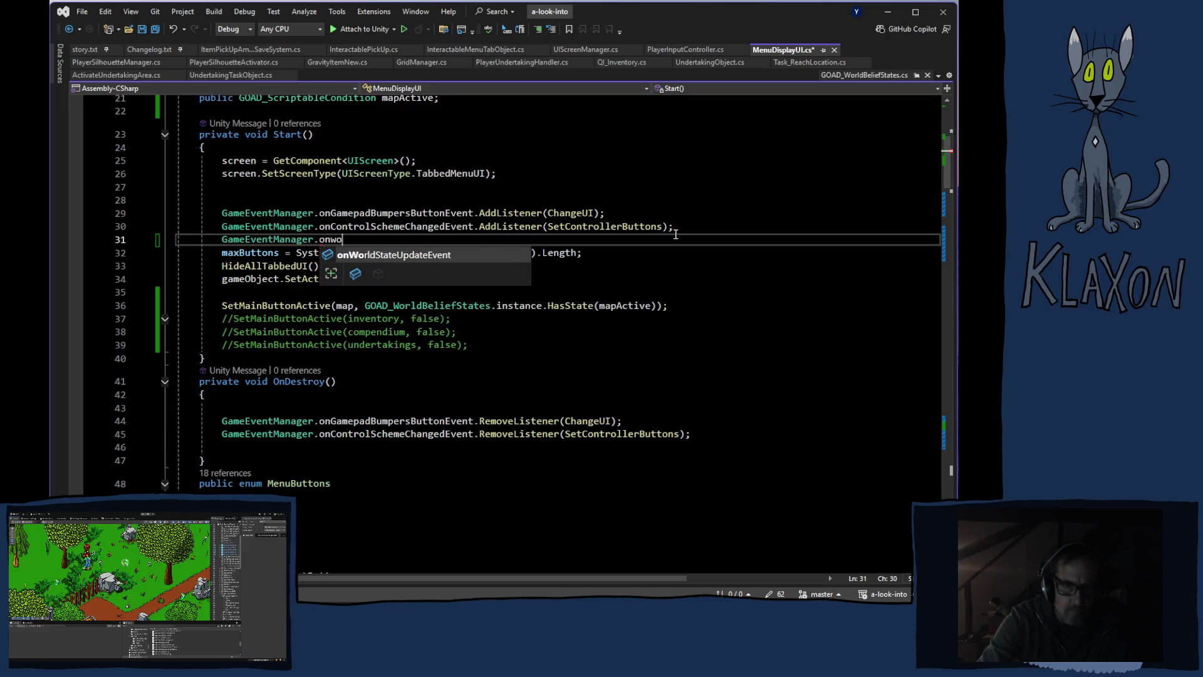
{"action": "key", "text": "Tab"}
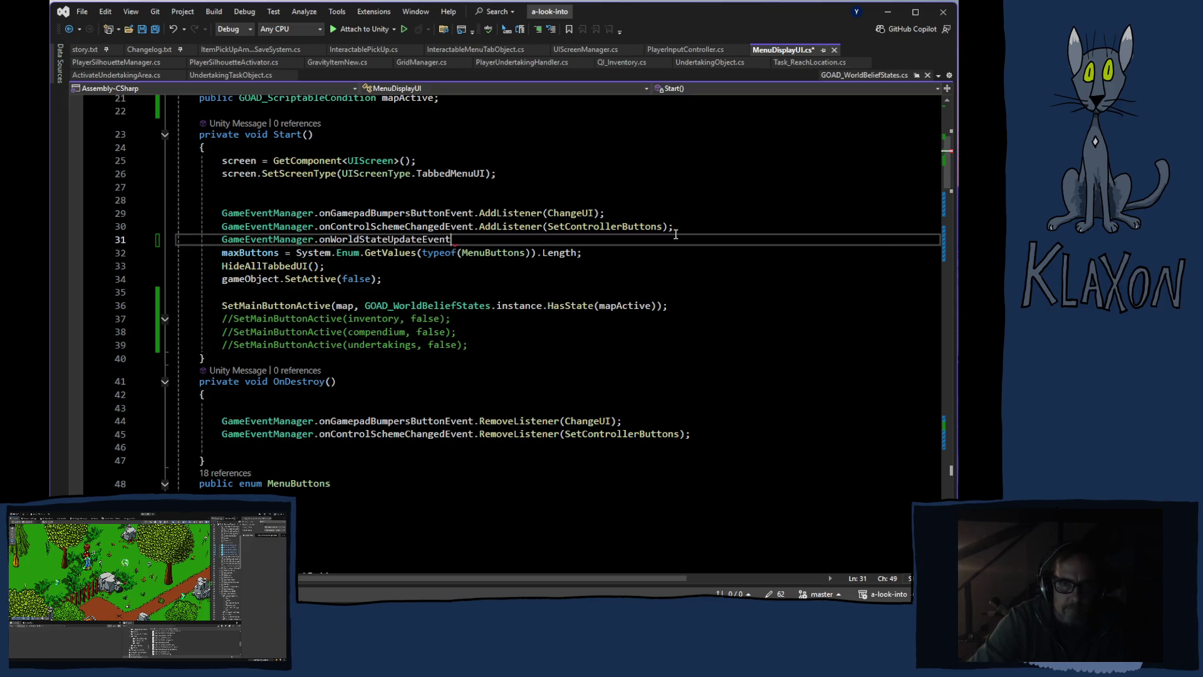
{"action": "type", "text": "."}
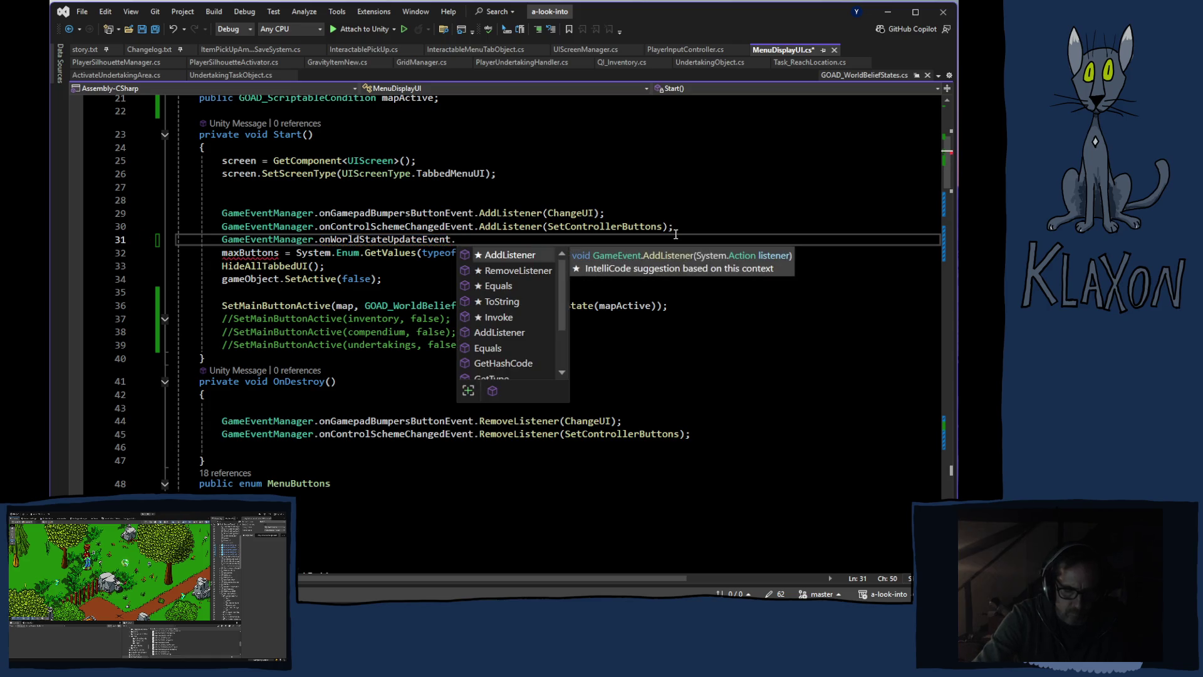
{"action": "type", "text": "Add"}
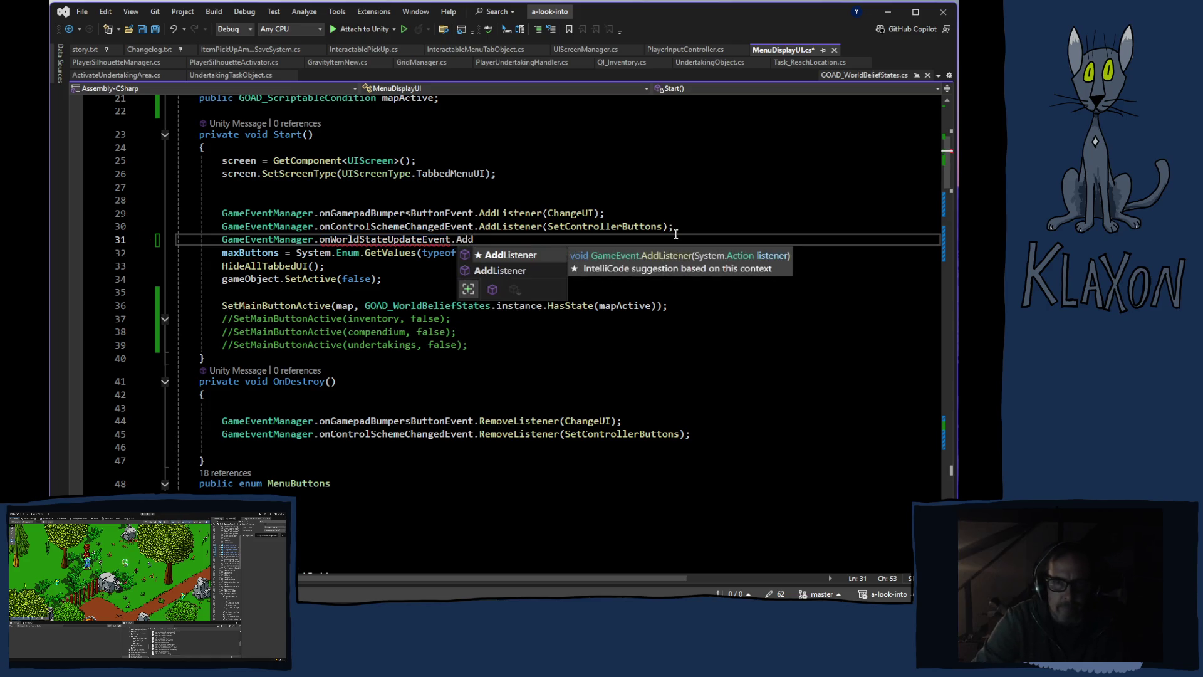
{"action": "key", "text": "Tab"}
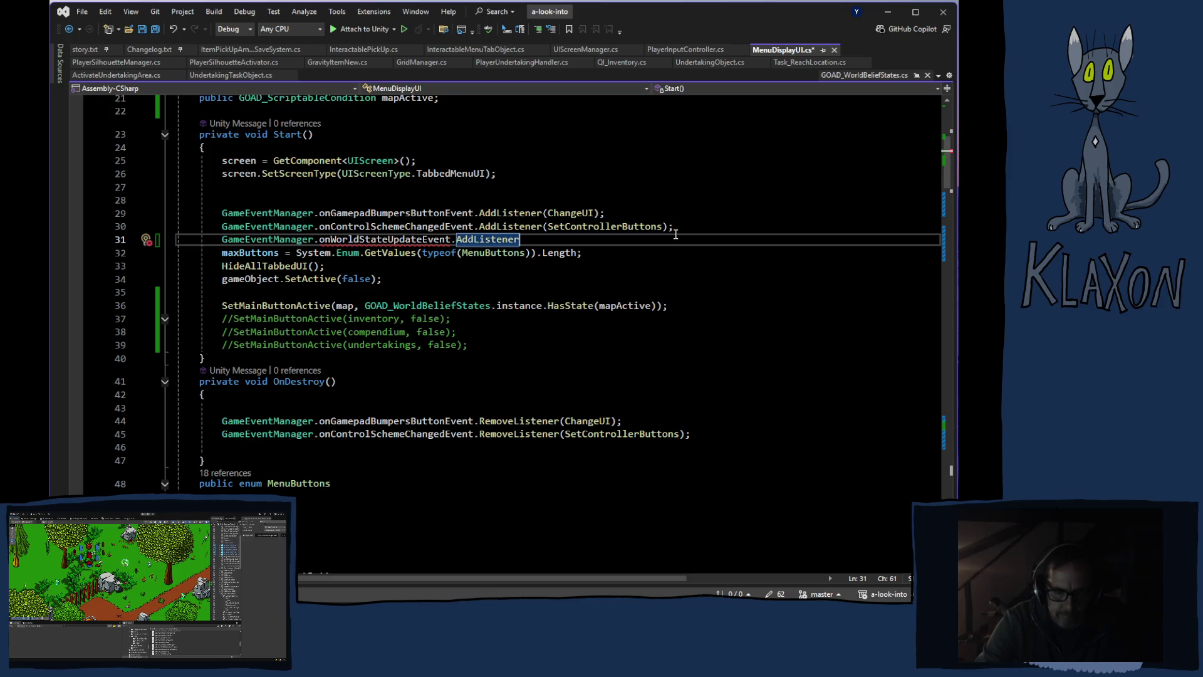
{"action": "type", "text": "()"}
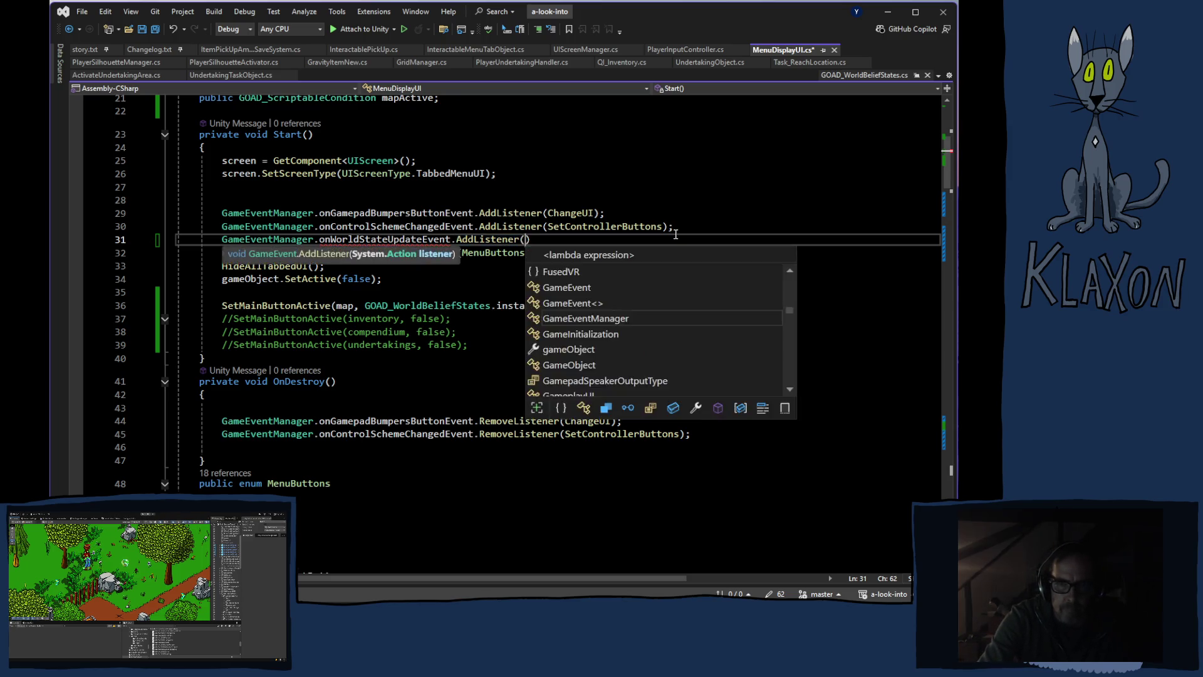
{"action": "type", "text": ";"}
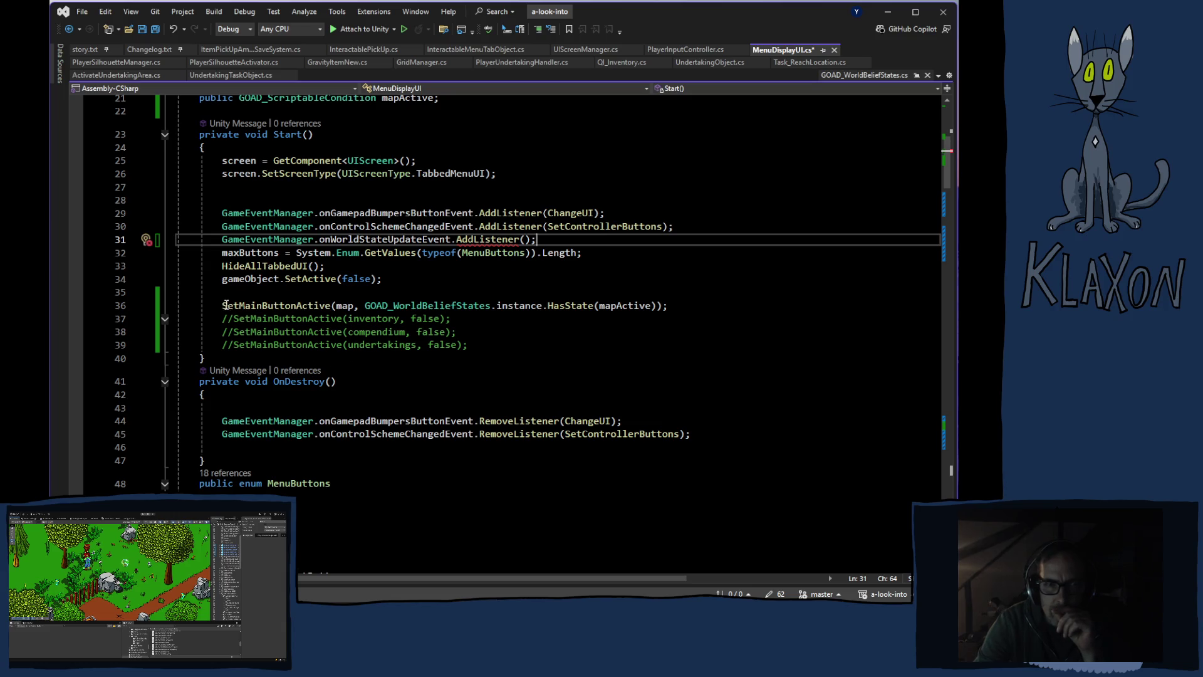
{"action": "left_click_drag", "start_coordinate": [222, 305], "coordinate": [675, 307]}
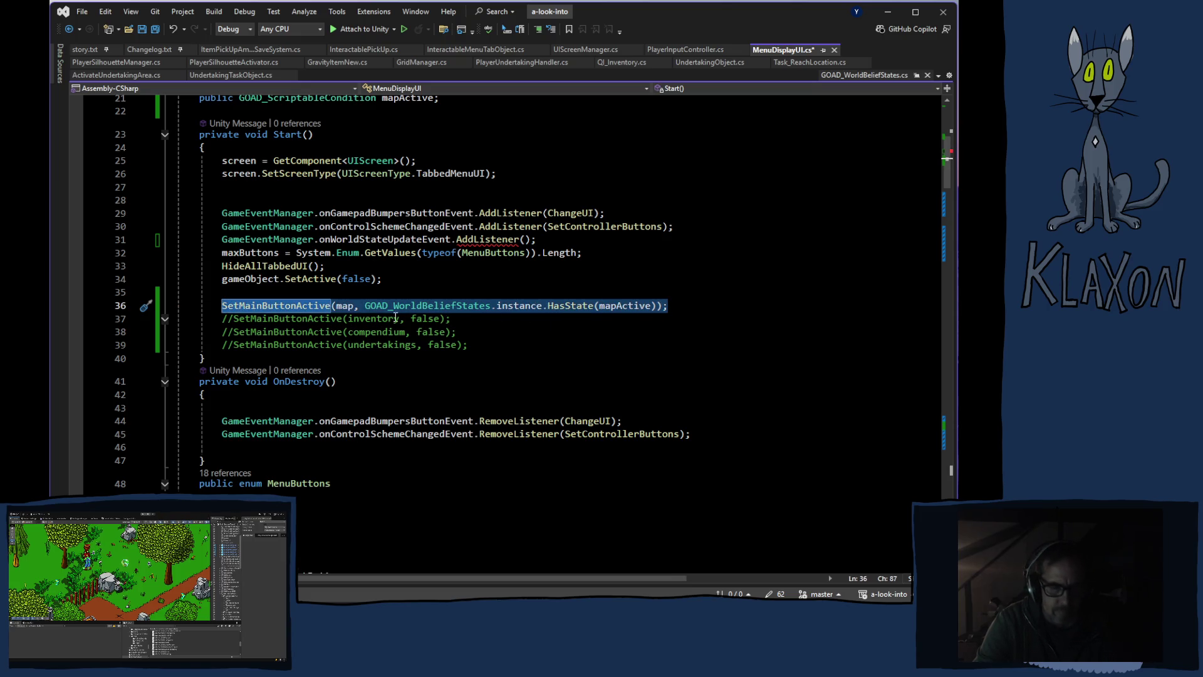
Extract the selected map SetMainButtonActive call into a new method named SetButtonActive
{"action": "right_click", "coordinate": [359, 300]}
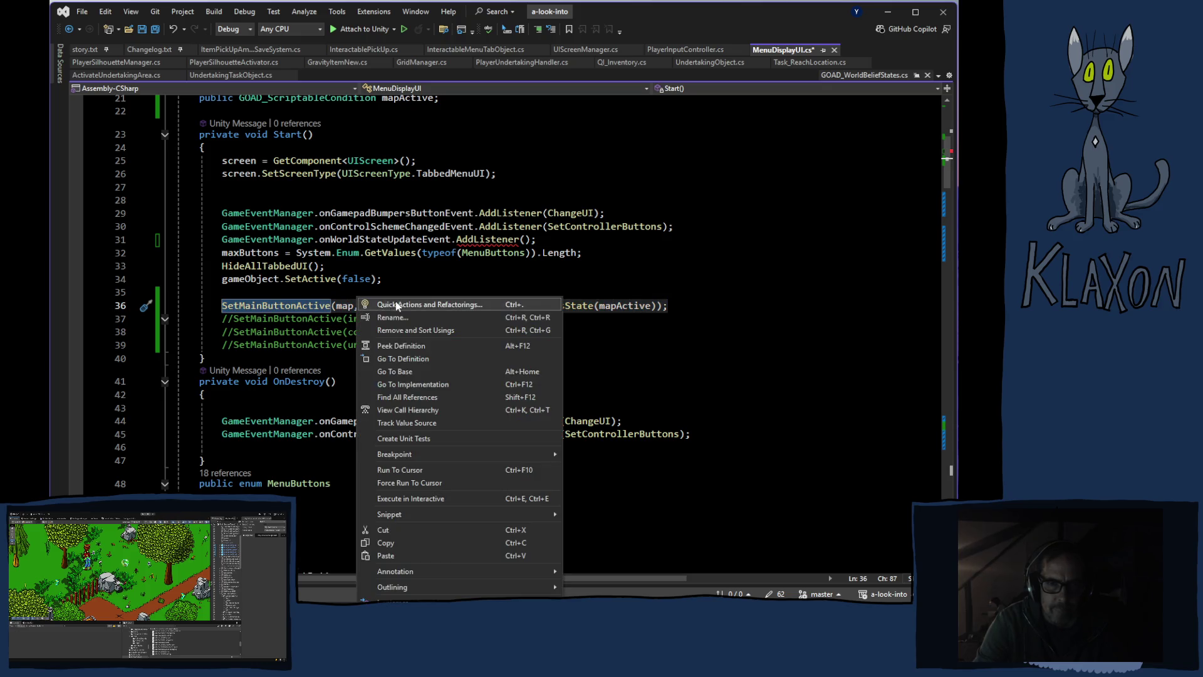
{"action": "left_click", "coordinate": [395, 305]}
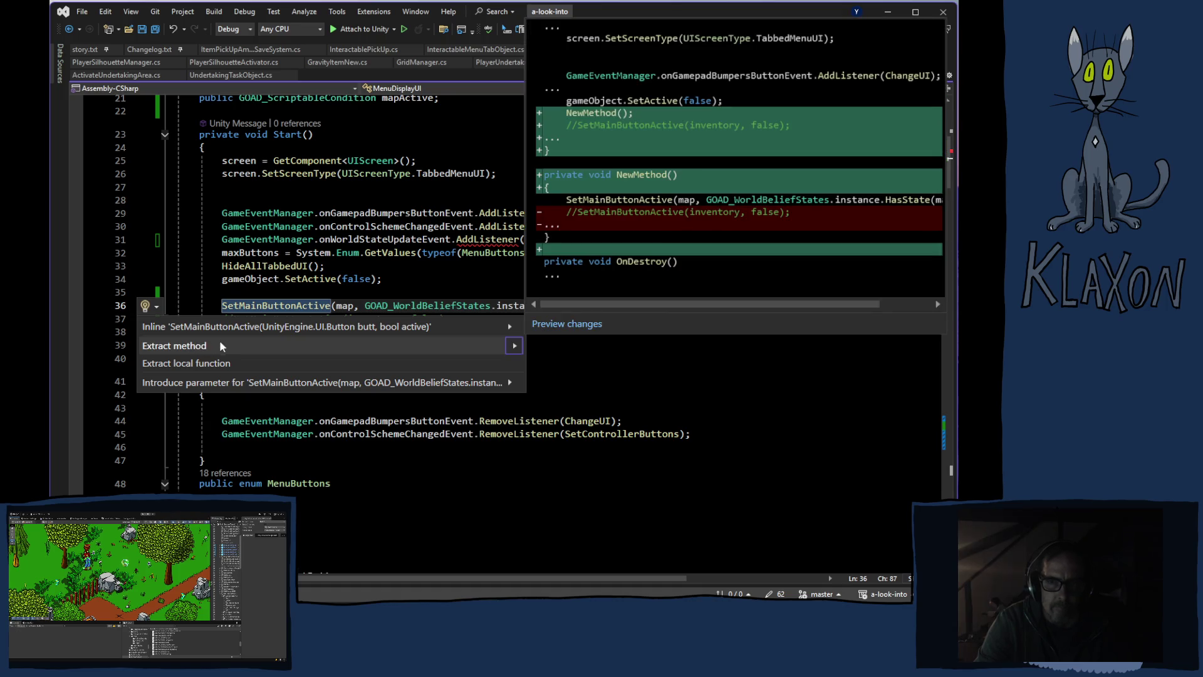
{"action": "left_click", "coordinate": [188, 347]}
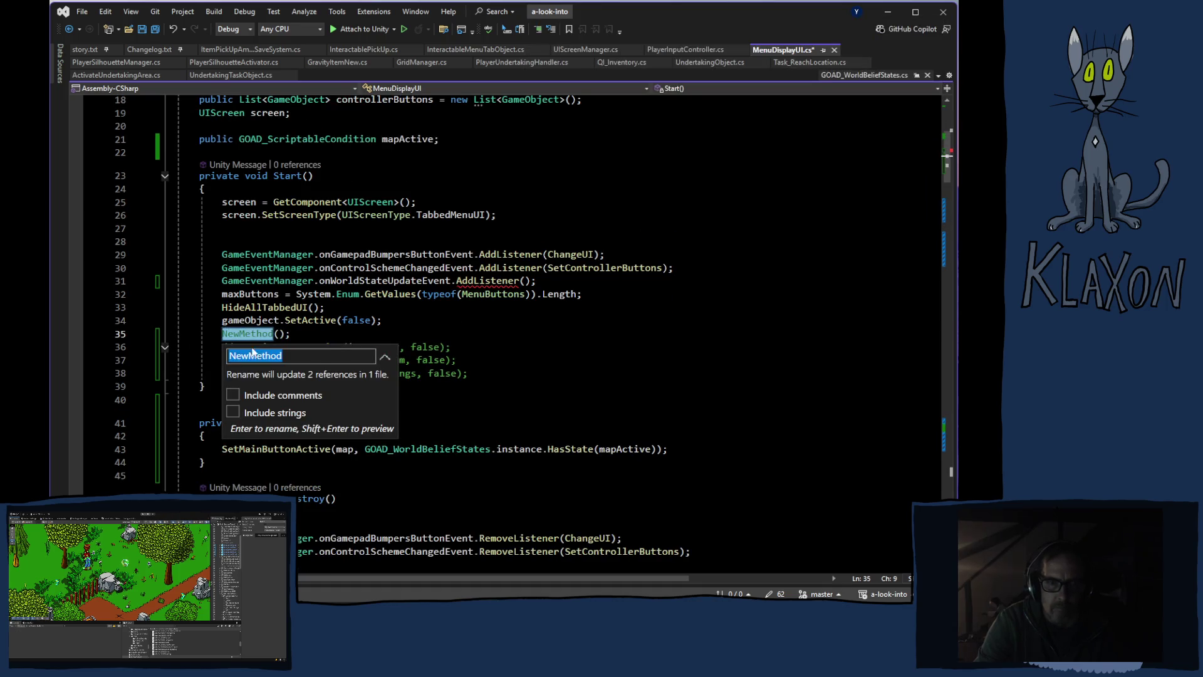
{"action": "type", "text": "S"}
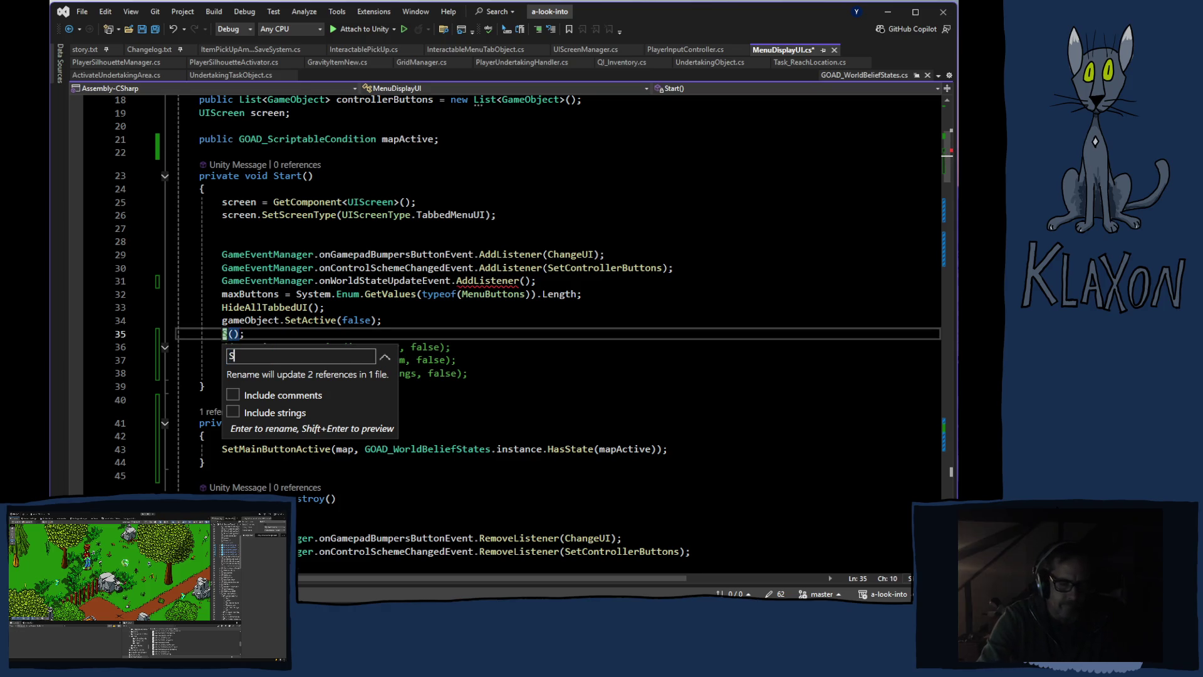
{"action": "type", "text": "et"}
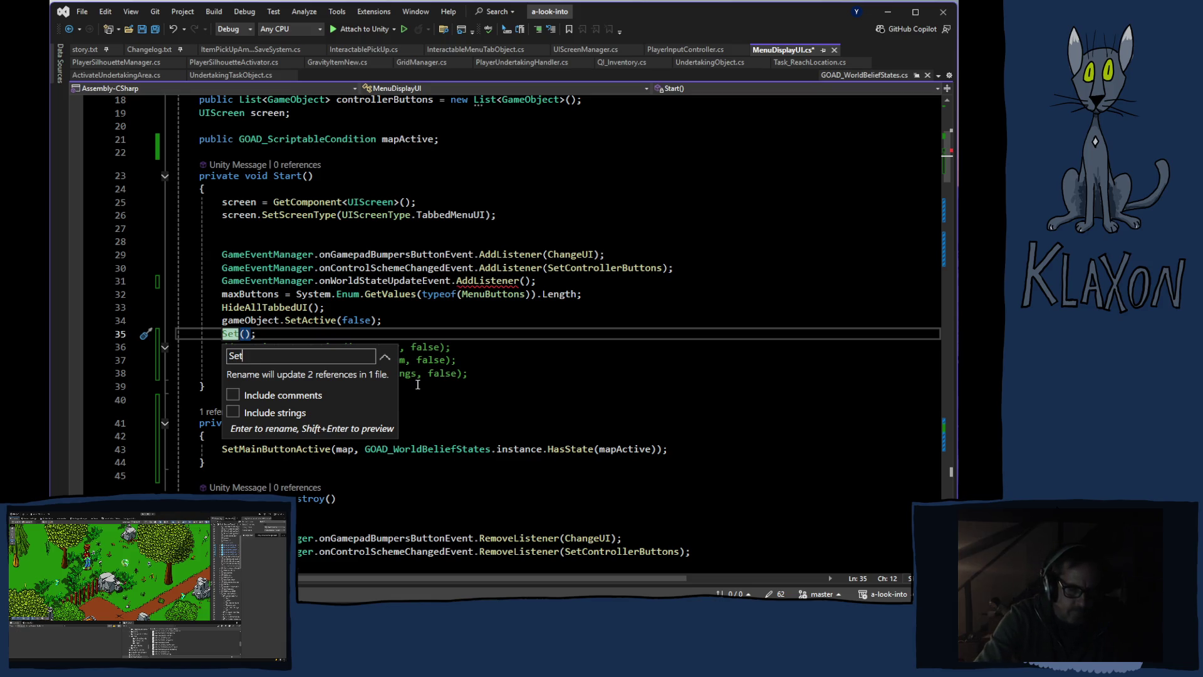
{"action": "type", "text": "Bu"}
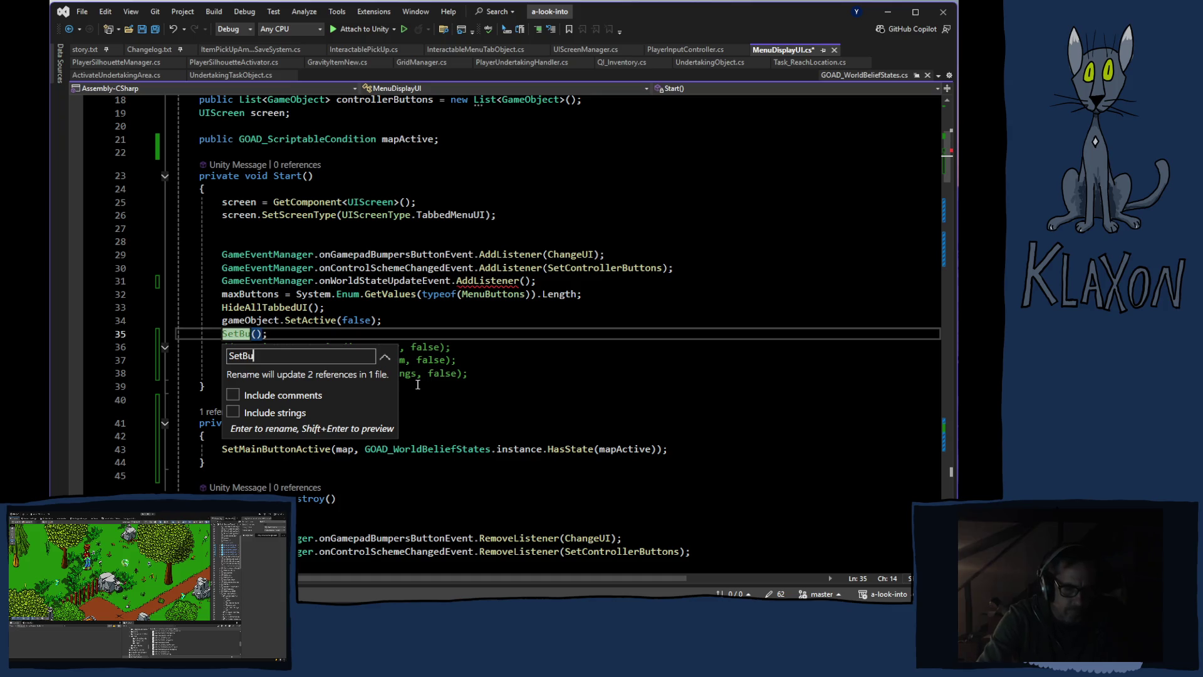
{"action": "type", "text": "ttonO"}
{"action": "key", "text": "BackSpace"}
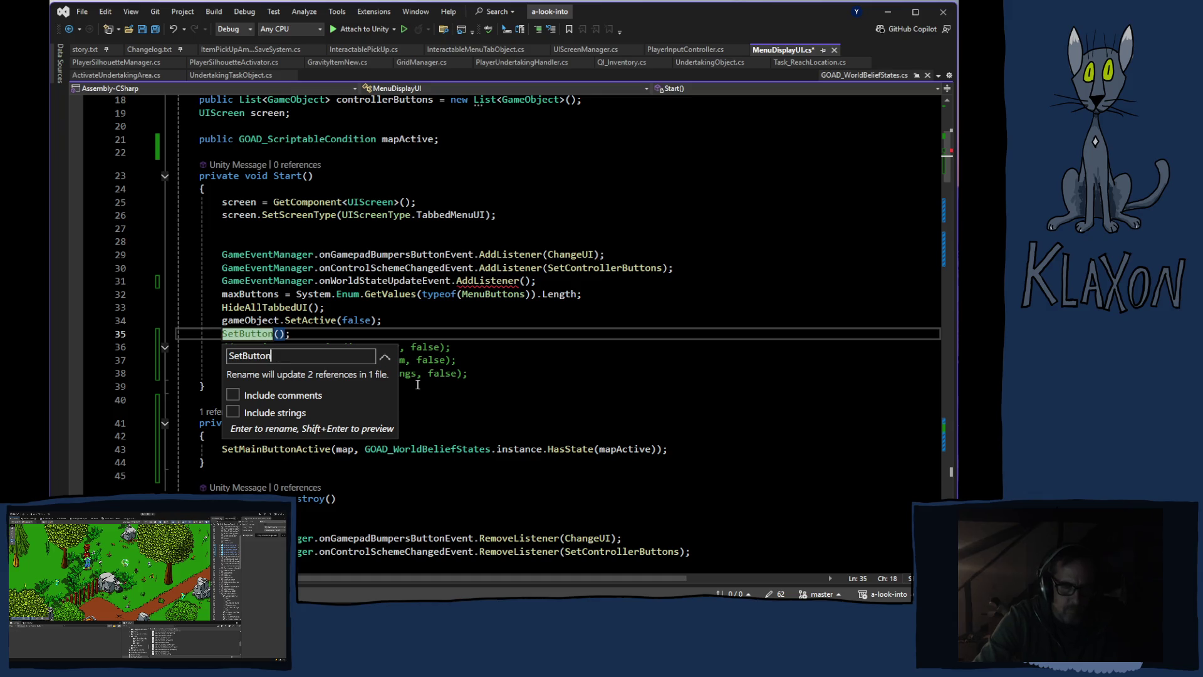
{"action": "type", "text": "Act"}
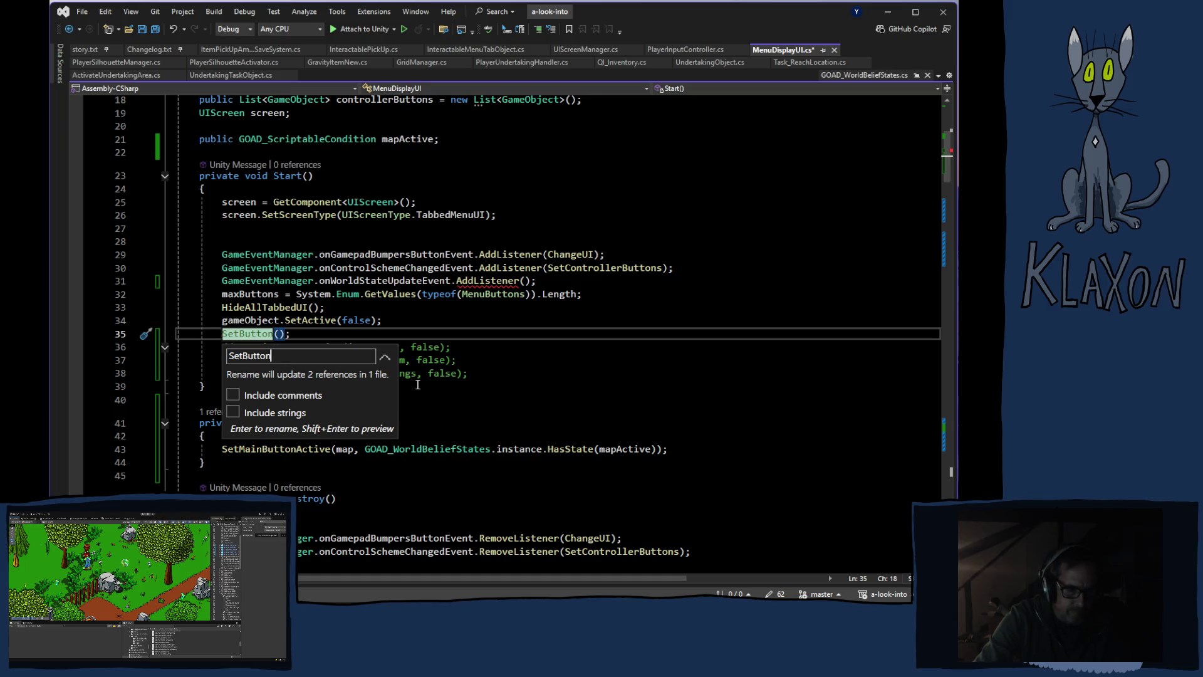
{"action": "type", "text": "ive"}
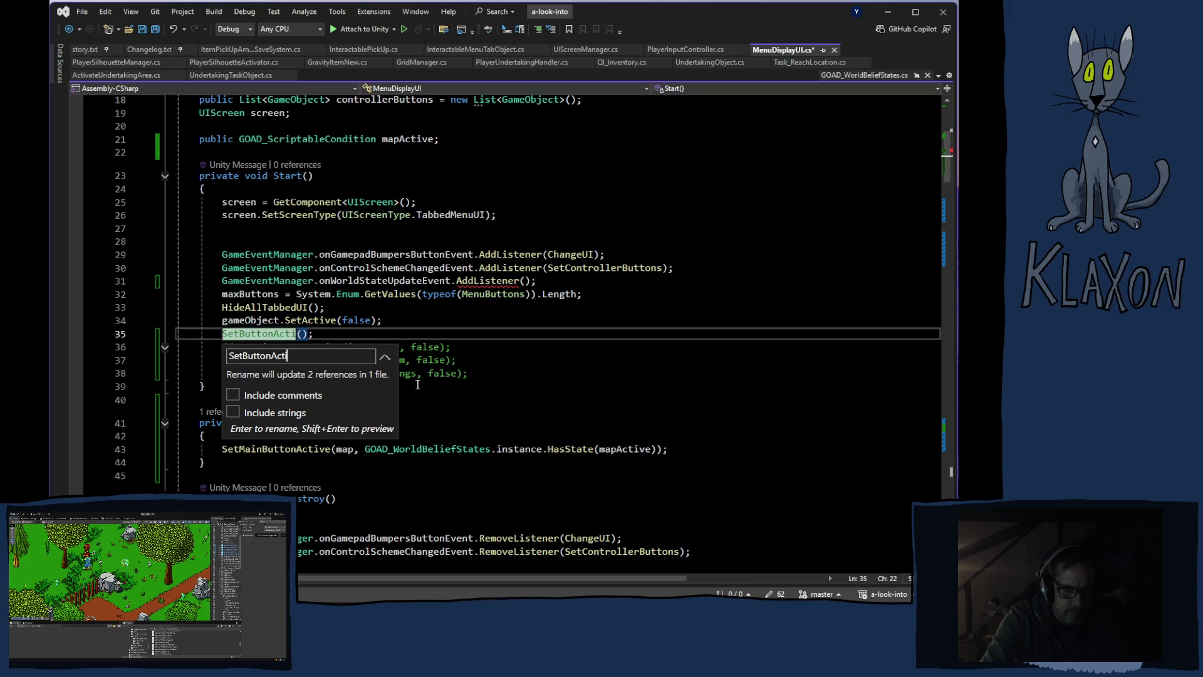
{"action": "key", "text": "Return"}
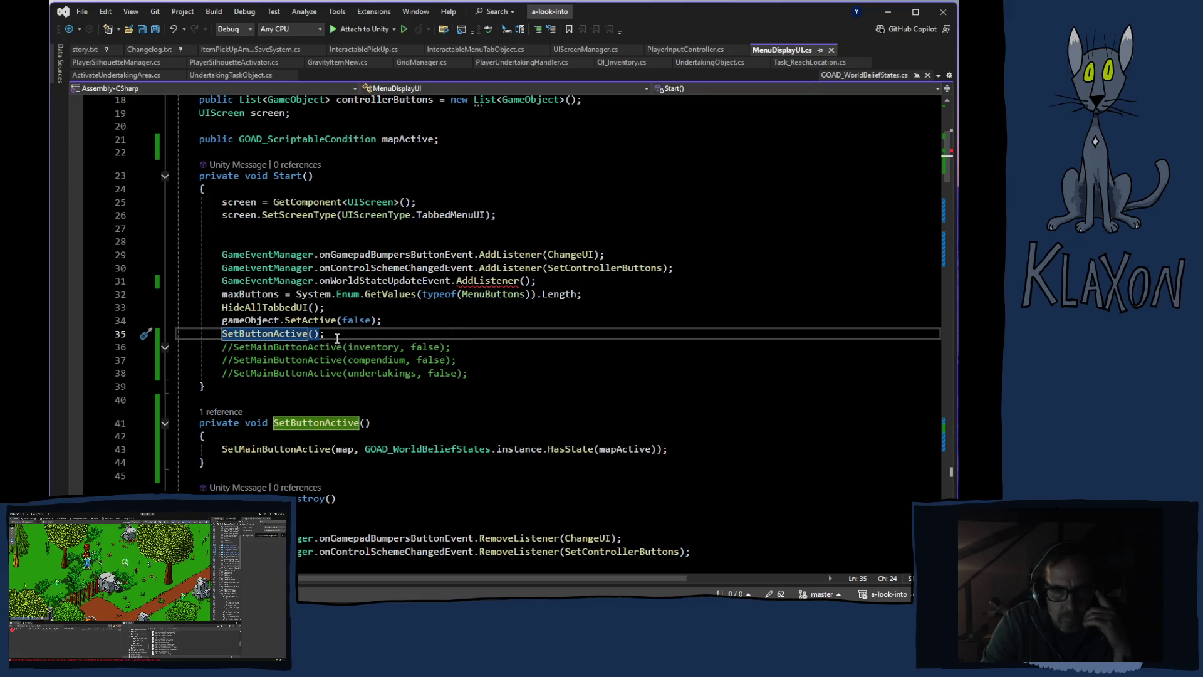
{"action": "left_click", "coordinate": [523, 280]}
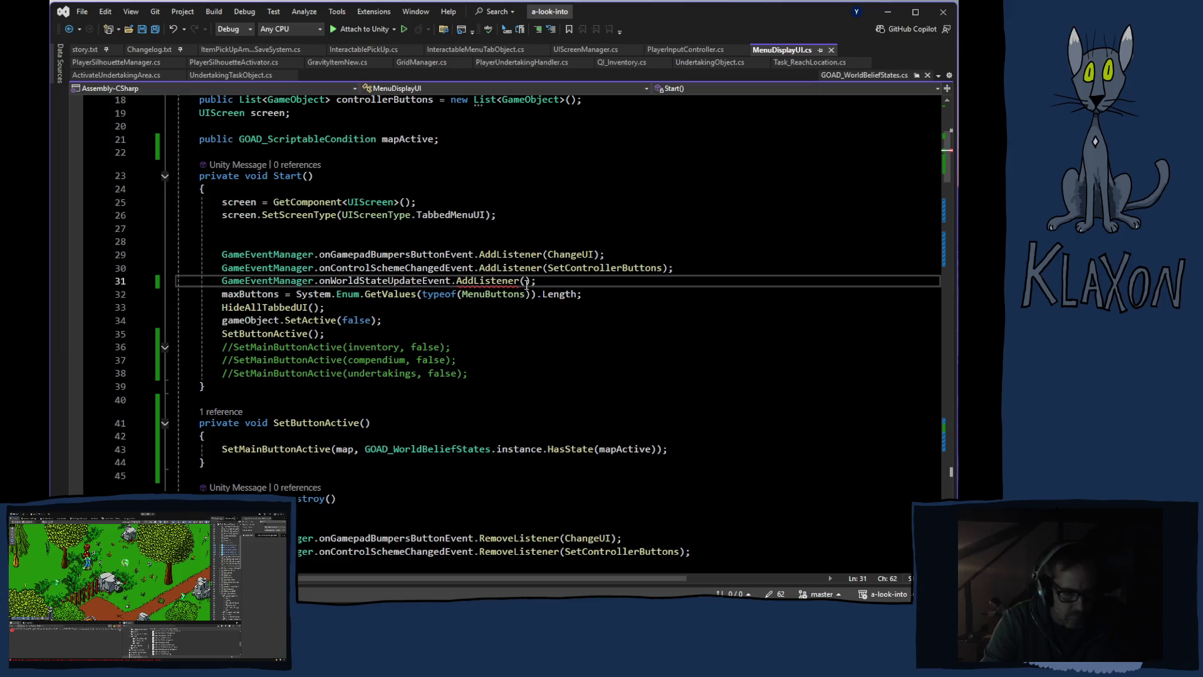
Pass SetButtonActive as the argument to the AddListener call on line 31
{"action": "type", "text": "Ssetb"}
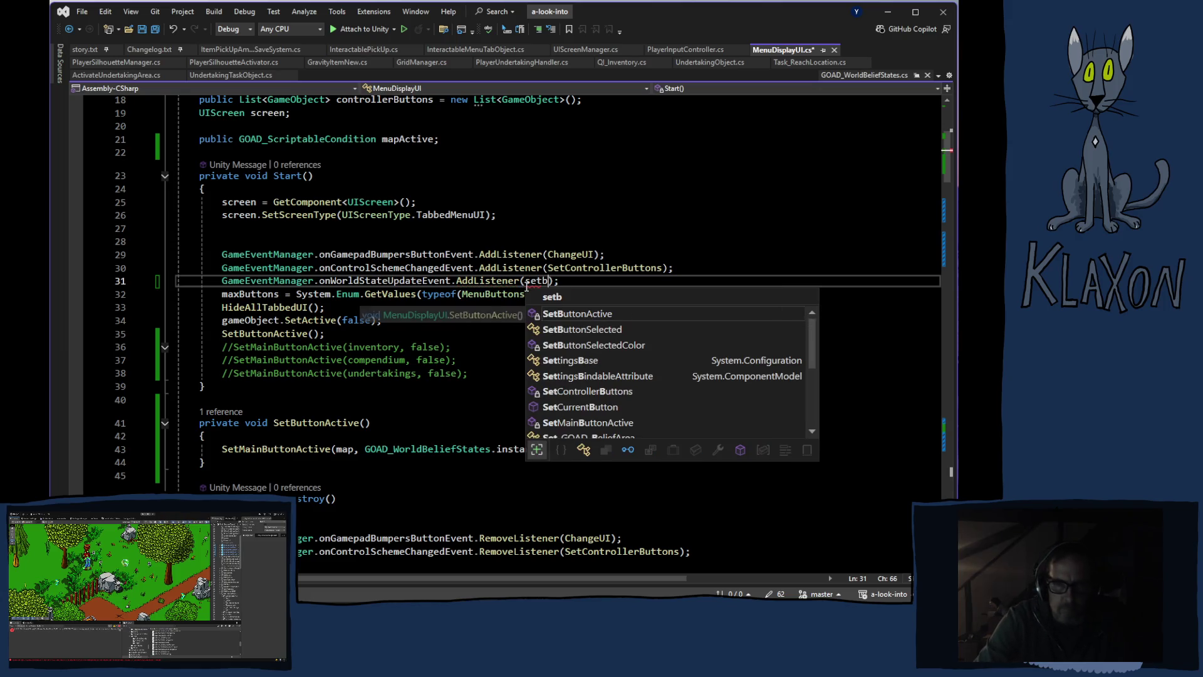
{"action": "key", "text": "Tab"}
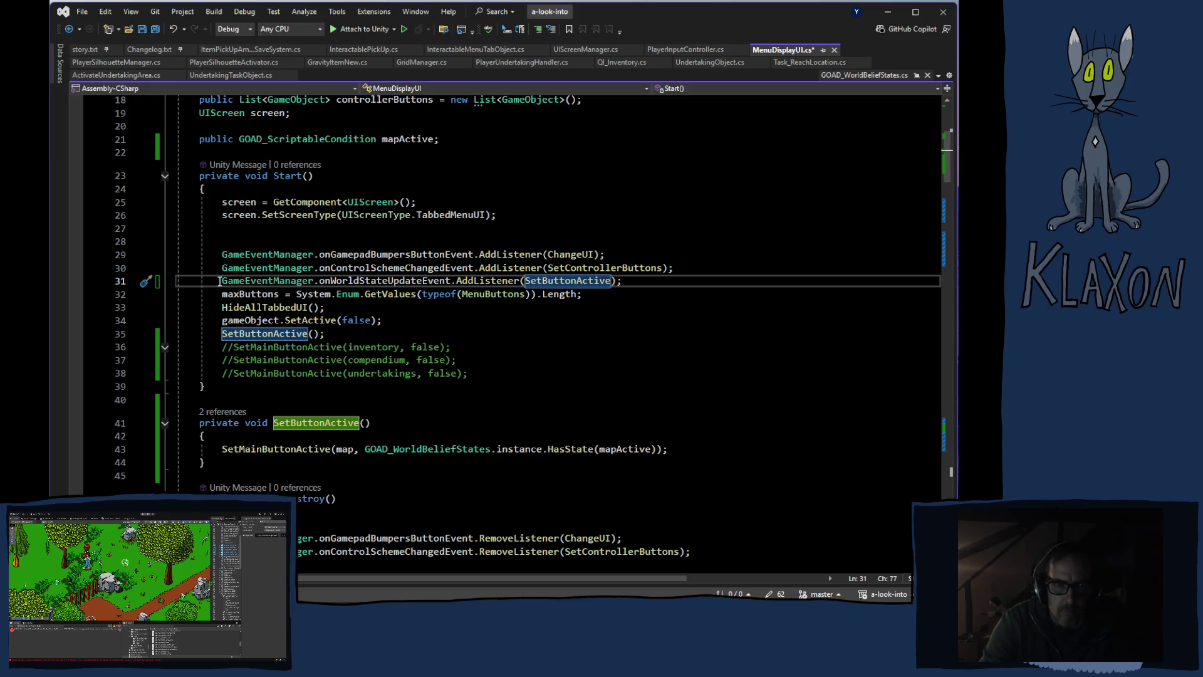
{"action": "left_click", "coordinate": [171, 283]}
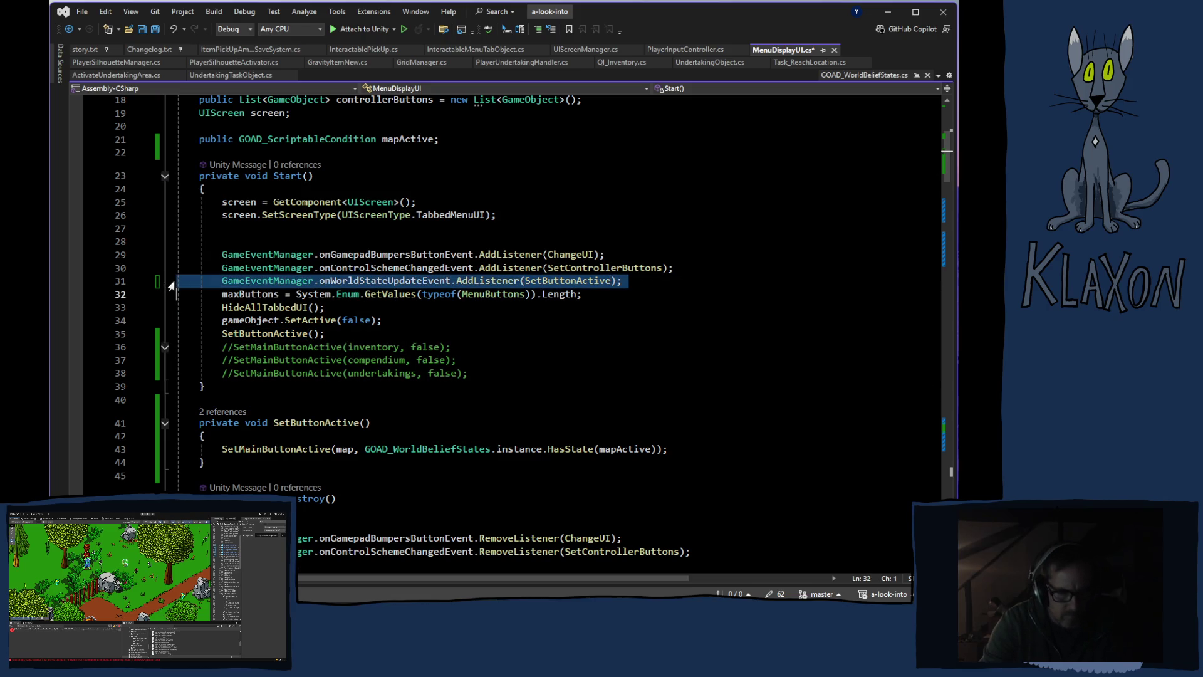
Paste that line into OnDestroy as RemoveListener(SetButtonActive) and save the script
{"action": "scroll", "coordinate": [250, 452], "scroll_direction": "down", "scroll_amount": 3}
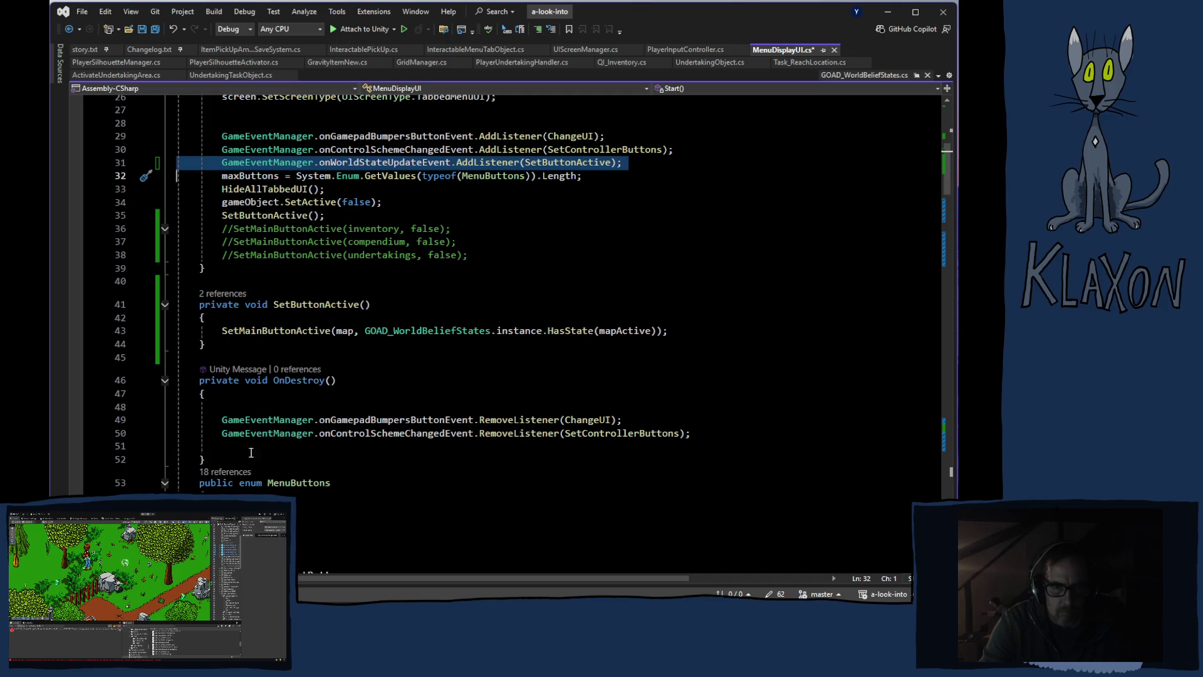
{"action": "left_click", "coordinate": [170, 451]}
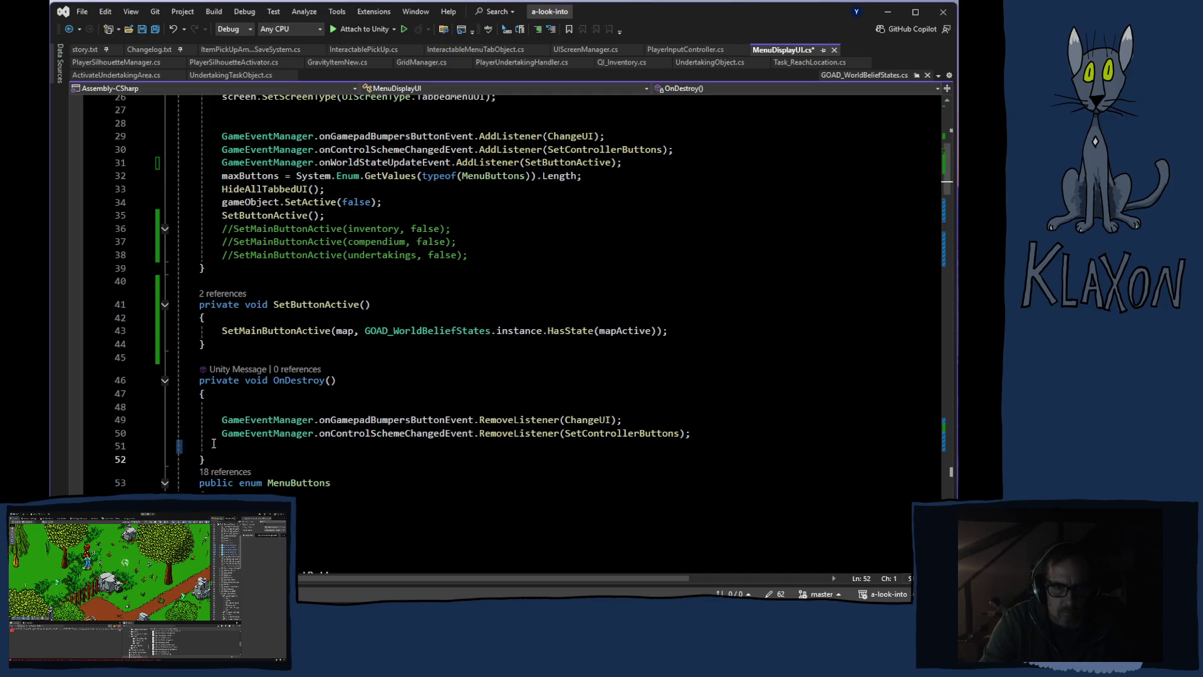
{"action": "key", "text": "ctrl+v"}
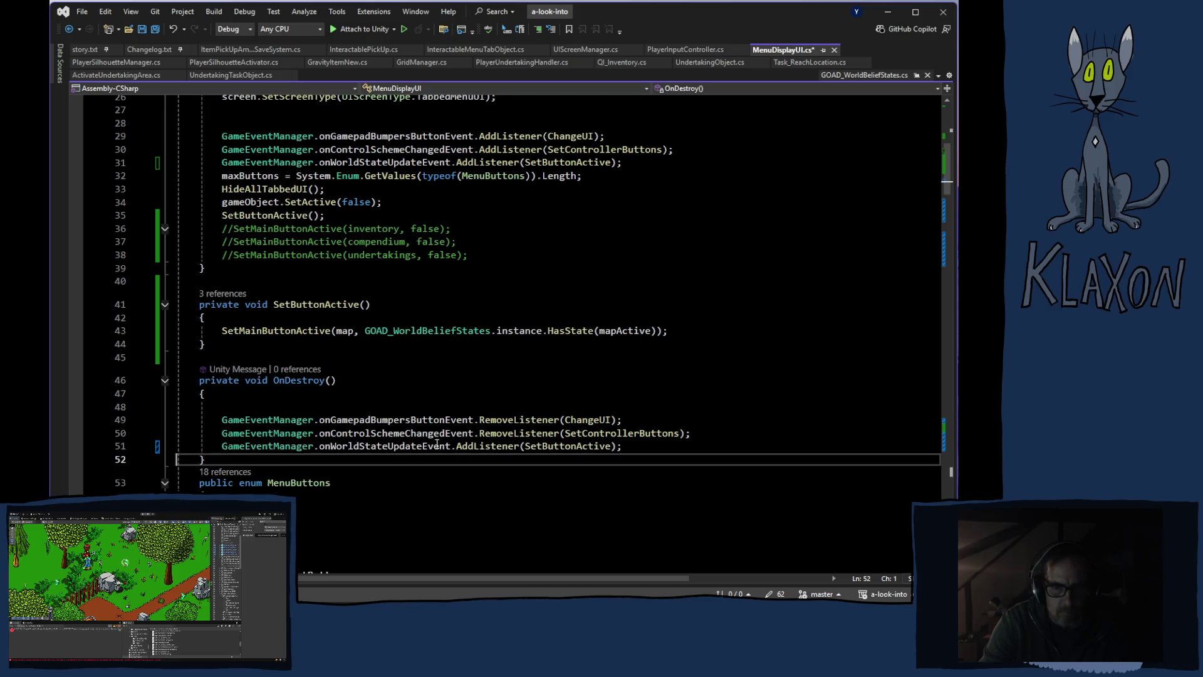
{"action": "double_click", "coordinate": [494, 446]}
{"action": "type", "text": "re"}
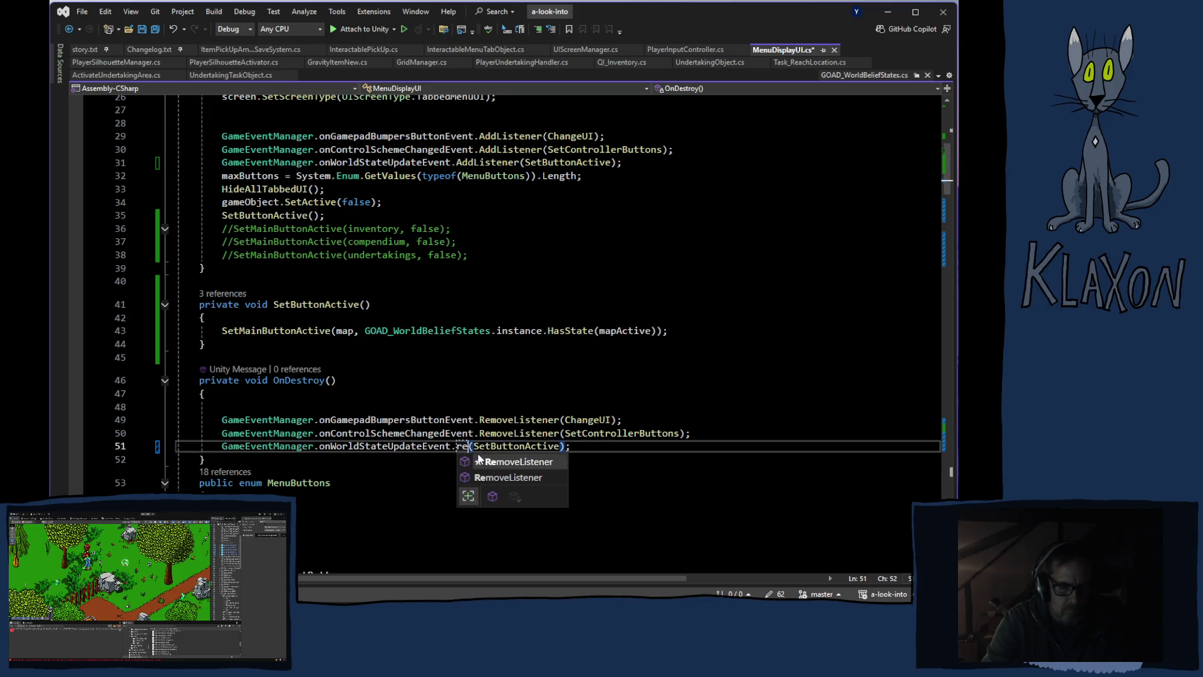
{"action": "double_click", "coordinate": [503, 461]}
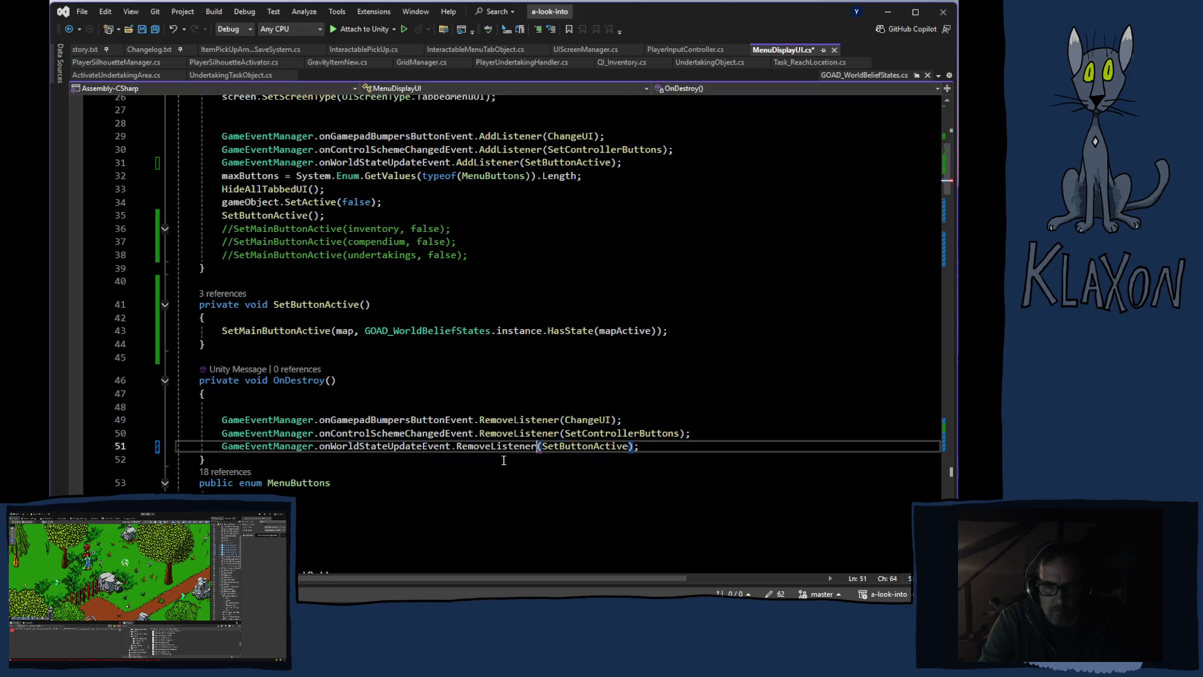
{"action": "key", "text": "ctrl+s"}
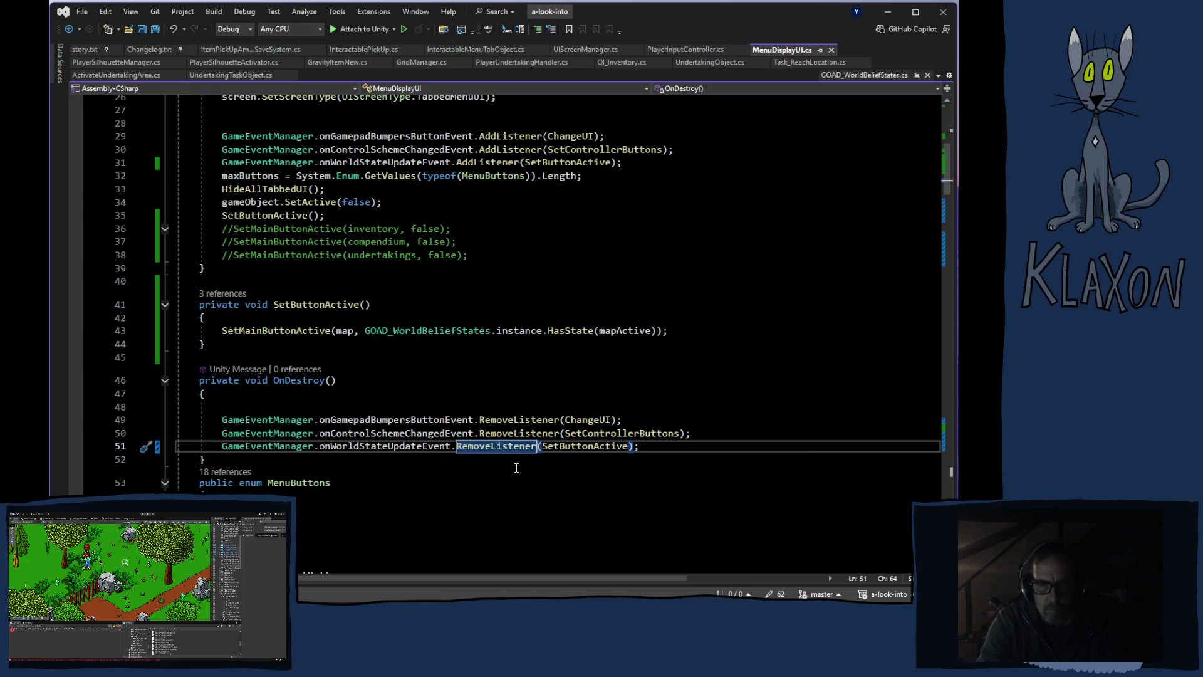
{"action": "key", "text": "alt+Tab"}
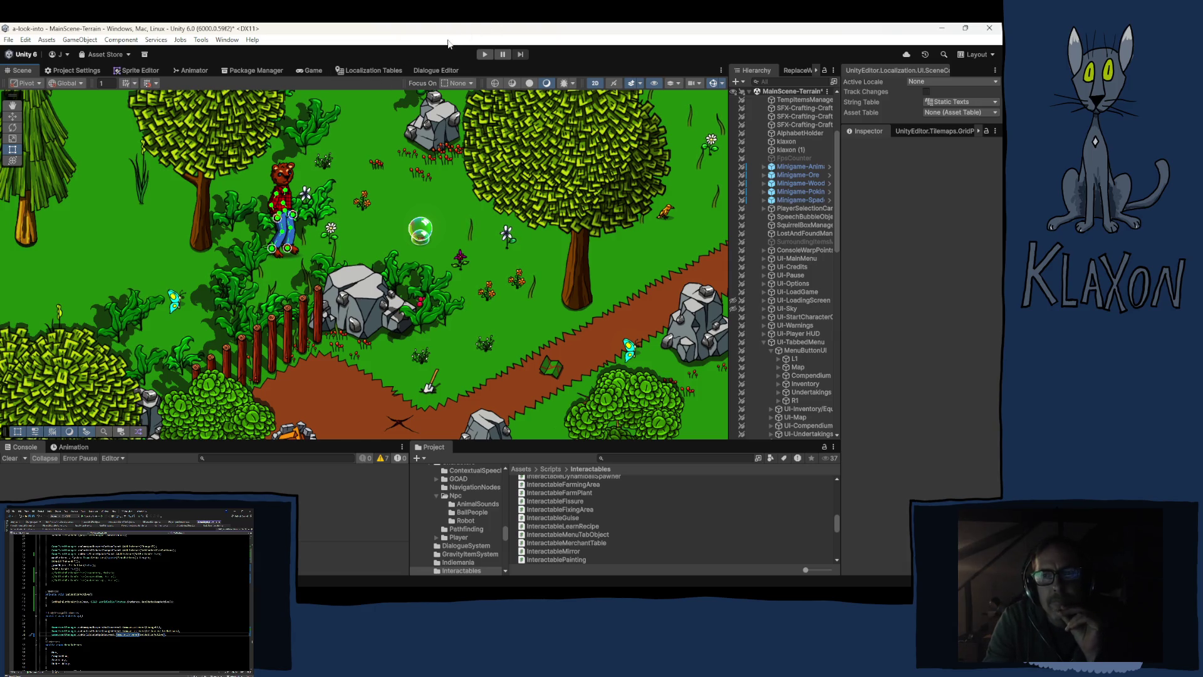
Enter Play mode and choose New Game from the main menu
{"action": "left_click", "coordinate": [483, 55]}
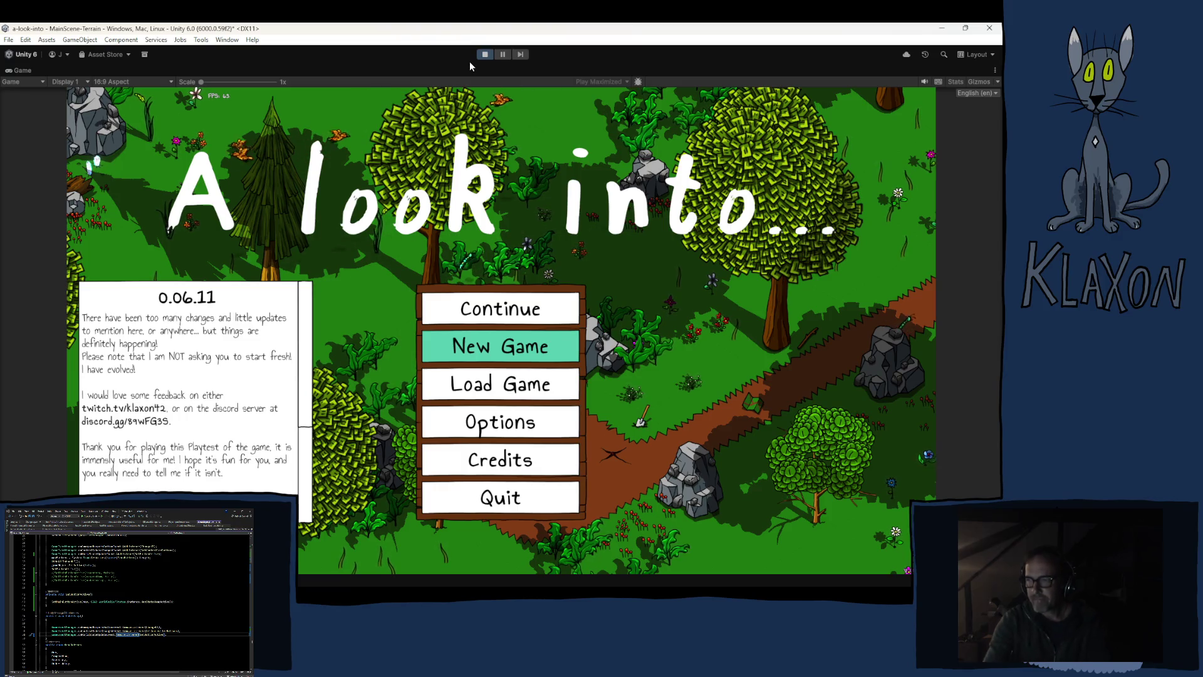
{"action": "left_click", "coordinate": [467, 344]}
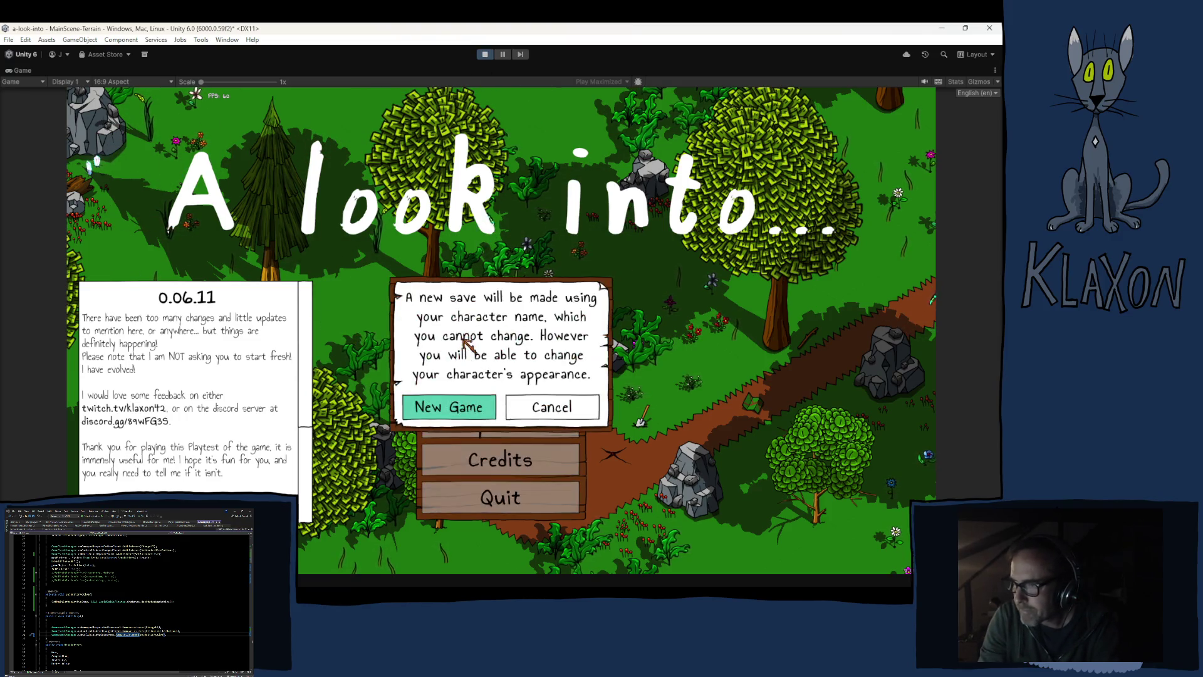
Confirm the new save and begin playing with the character name 'jdgf'
{"action": "left_click", "coordinate": [451, 407]}
{"action": "left_click", "coordinate": [496, 406]}
{"action": "type", "text": "jdgf"}
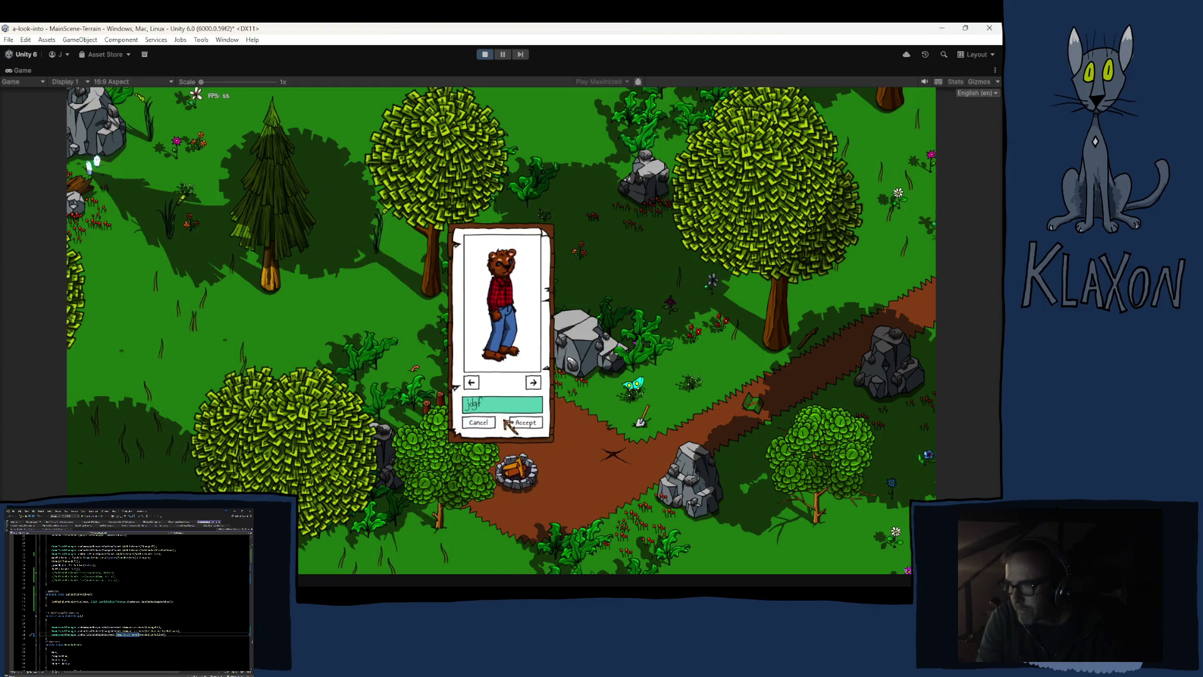
{"action": "left_click", "coordinate": [525, 422]}
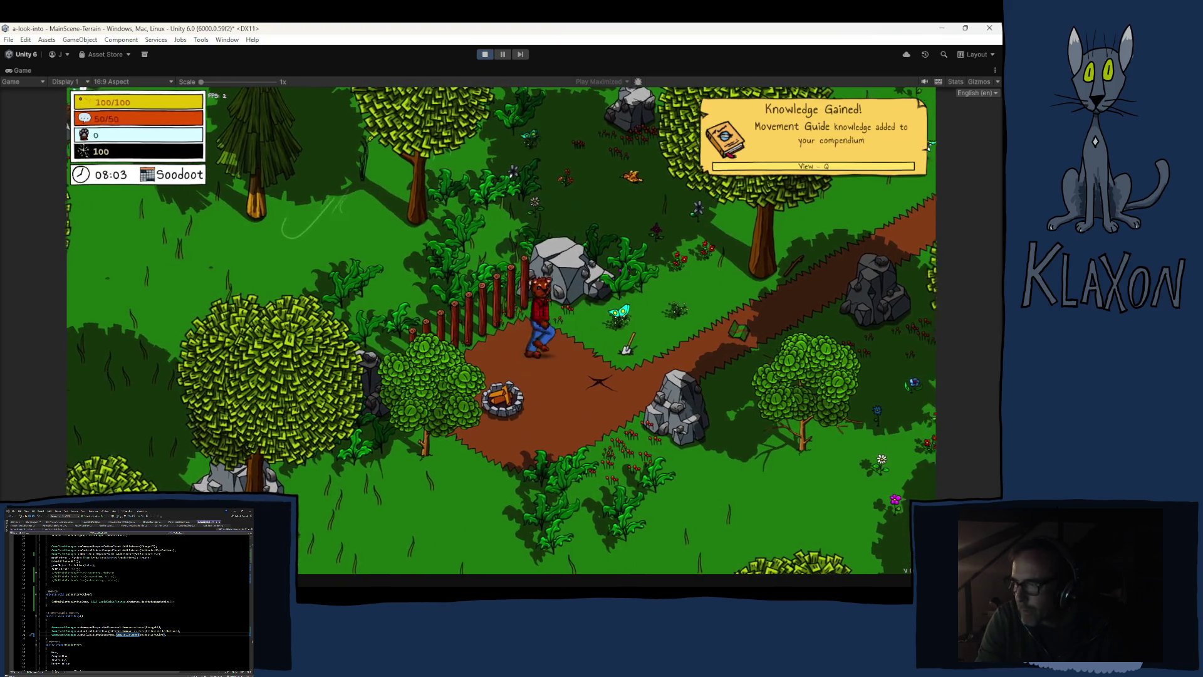
Walk to the map, check the tabbed menu for the Map tab, then exit Play mode
{"action": "key", "text": "d"}
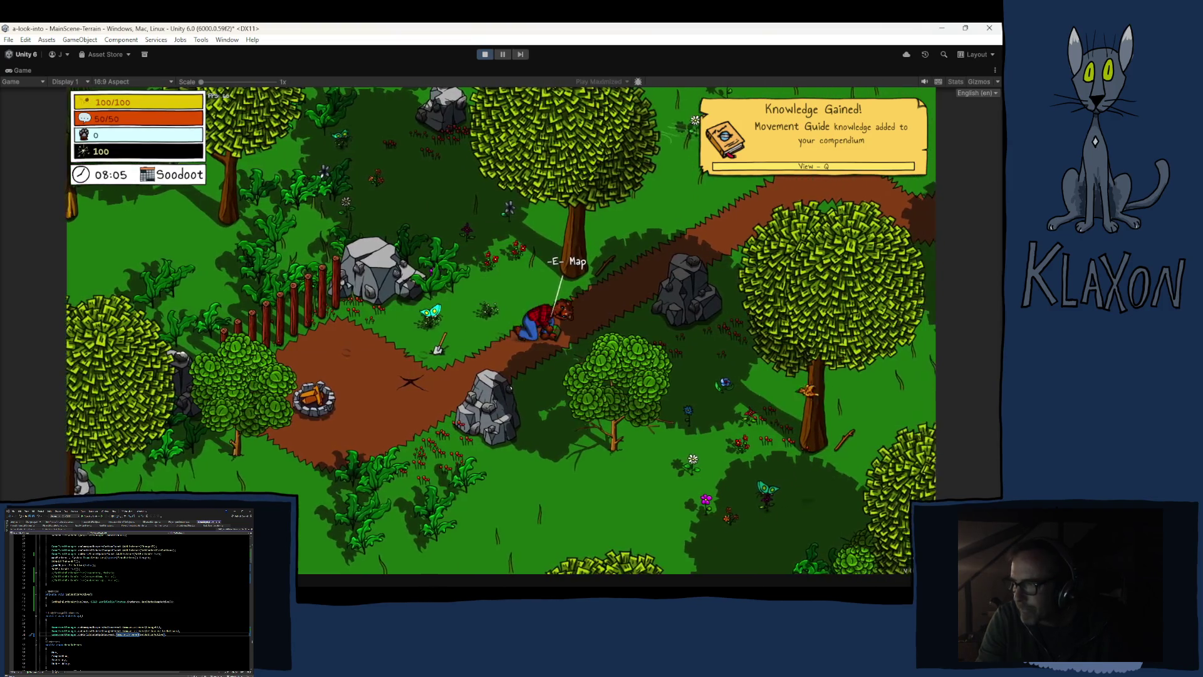
{"action": "key", "text": "Tab"}
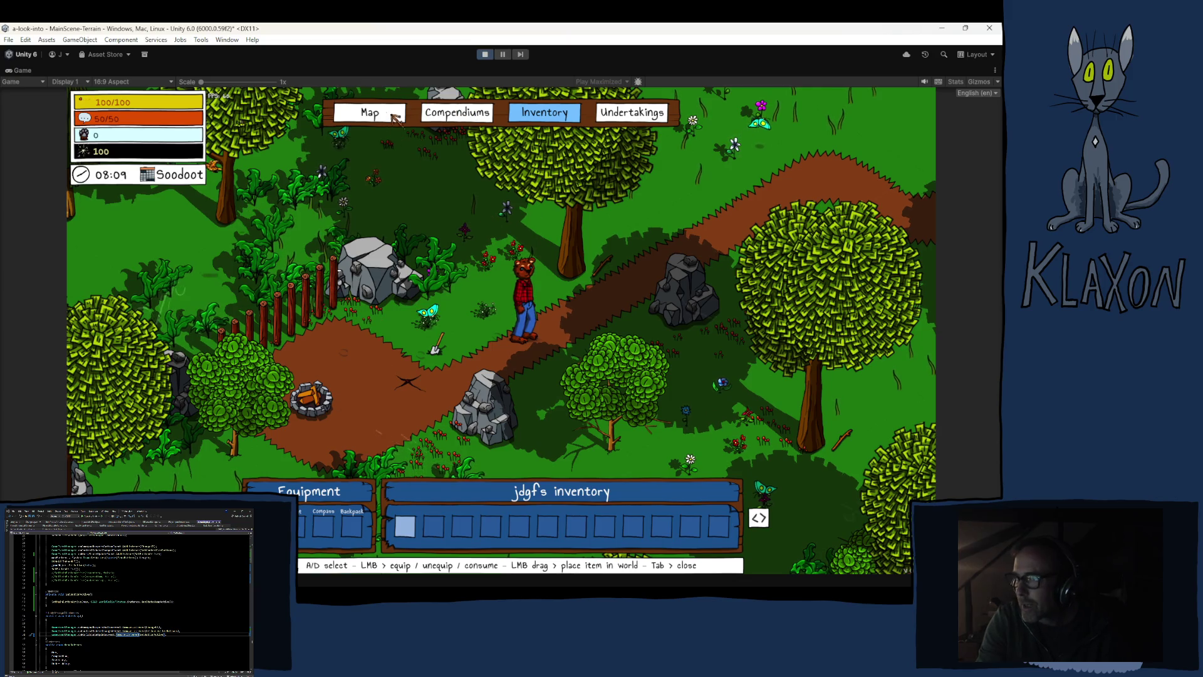
{"action": "key", "text": "Tab"}
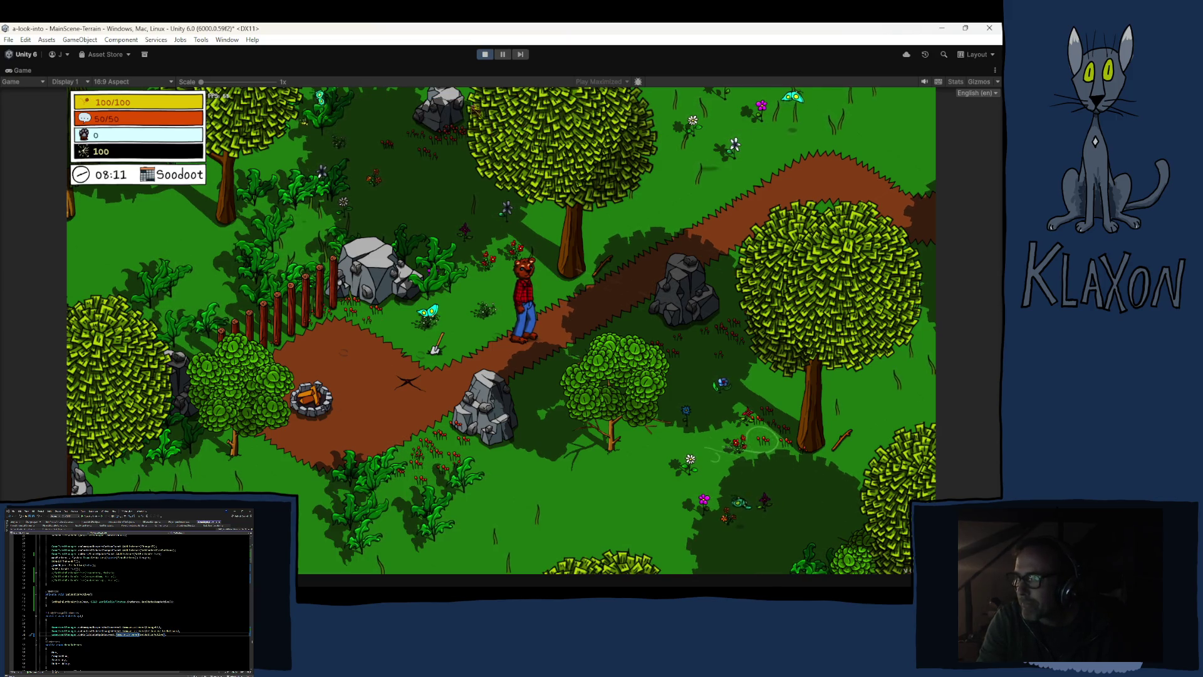
{"action": "key", "text": "ctrl+p"}
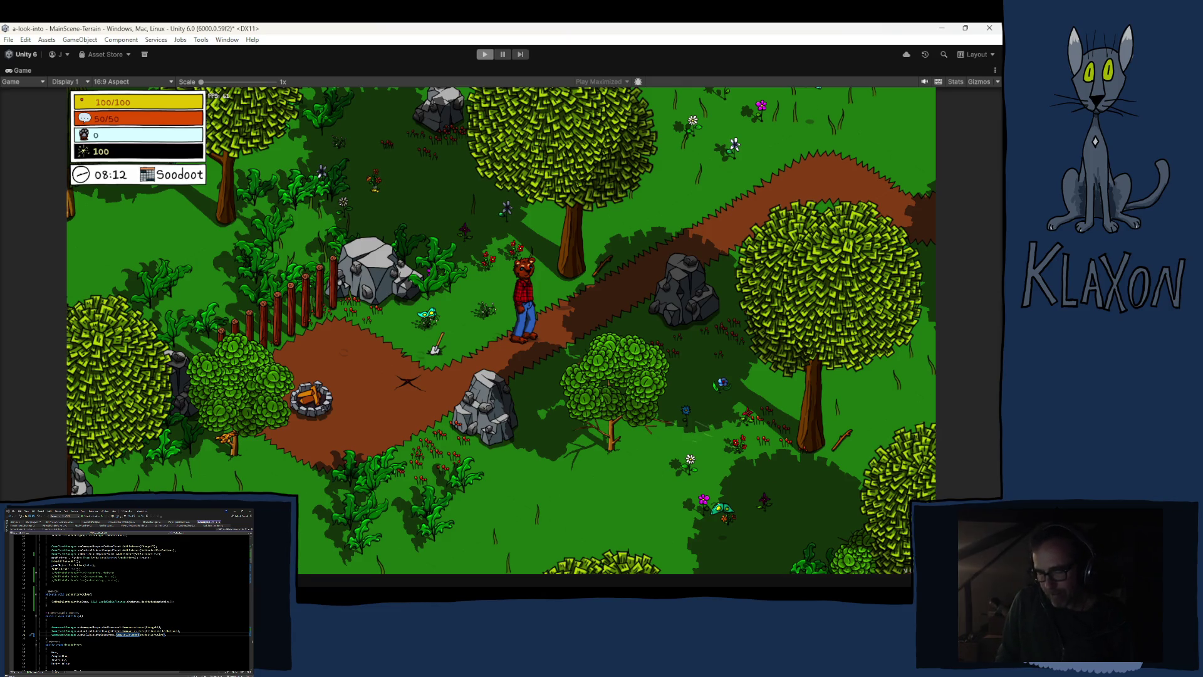
{"action": "key", "text": "ctrl+p"}
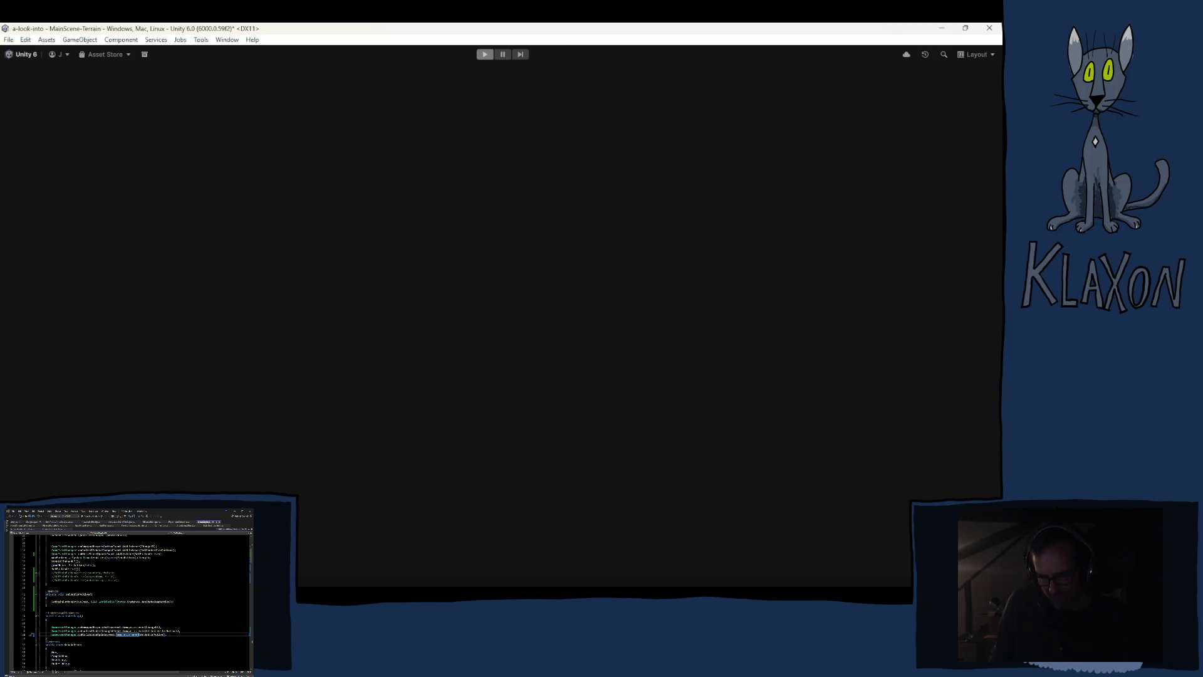